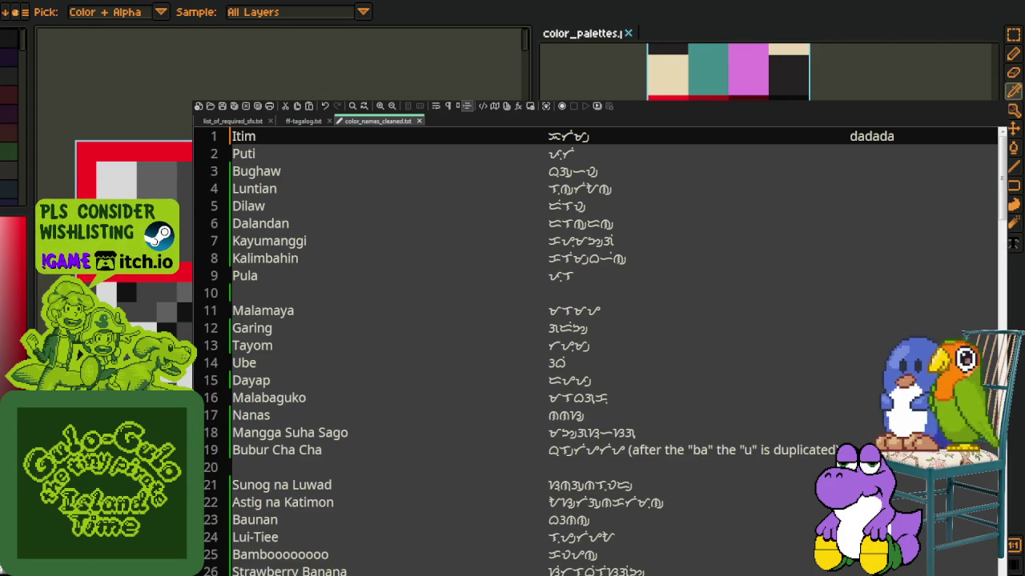
Delete the stray 'dadada' from the end of line 1 and save the file
{"action": "left_click_drag", "start_coordinate": [844, 137], "coordinate": [895, 138]}
{"action": "key", "text": "BackSpace"}
{"action": "key", "text": "ctrl+s"}
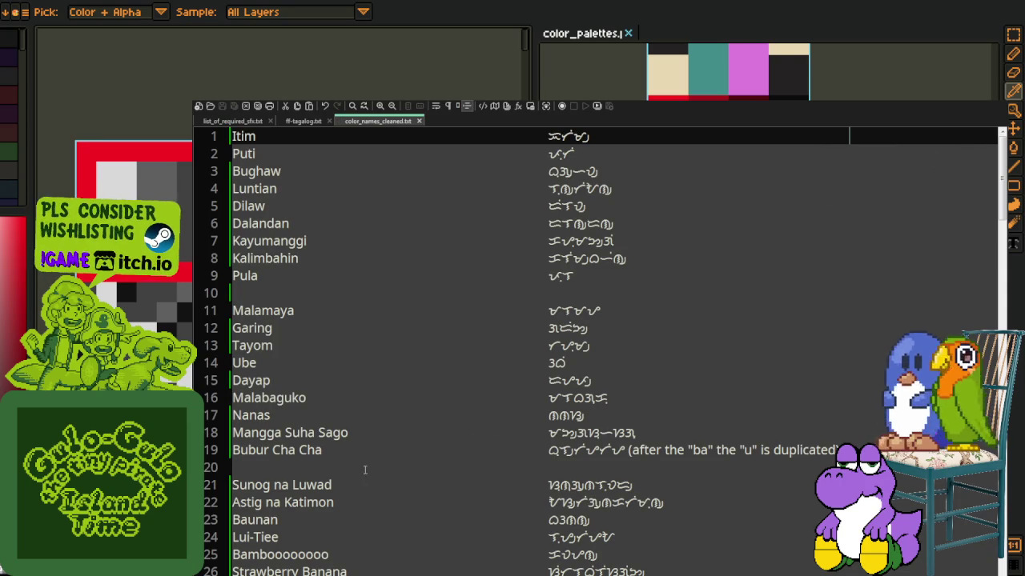
Remove line 1's trailing whitespace, keeping Puti on its own line
{"action": "left_click_drag", "start_coordinate": [594, 136], "coordinate": [850, 137]}
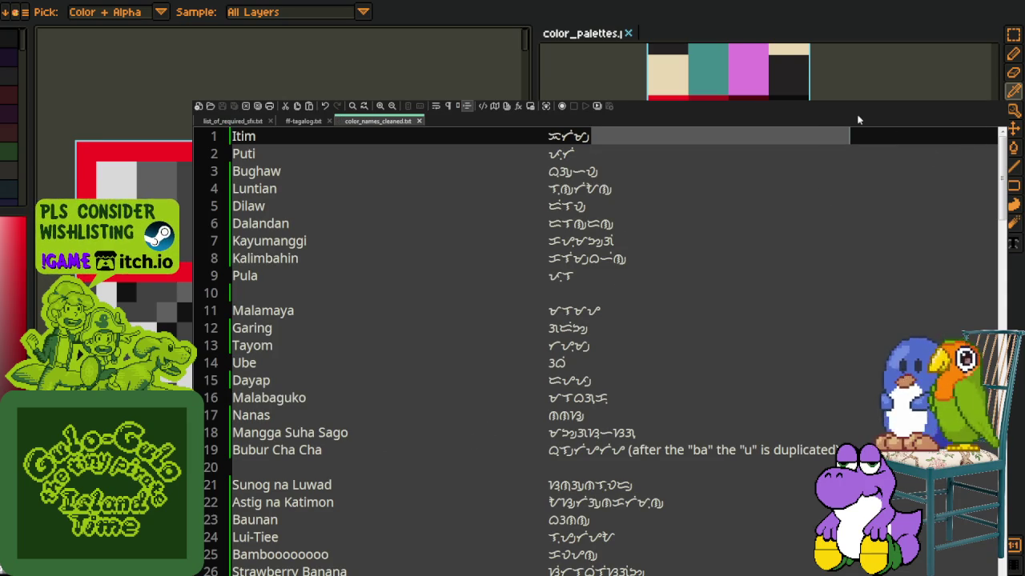
{"action": "key", "text": "shift+Right"}
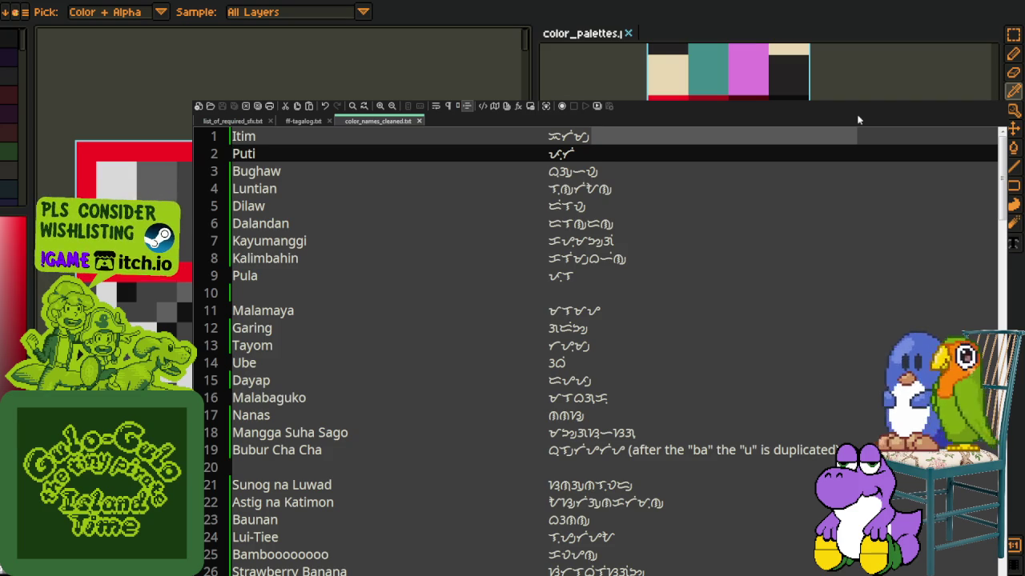
{"action": "key", "text": "Delete"}
{"action": "key", "text": "Return"}
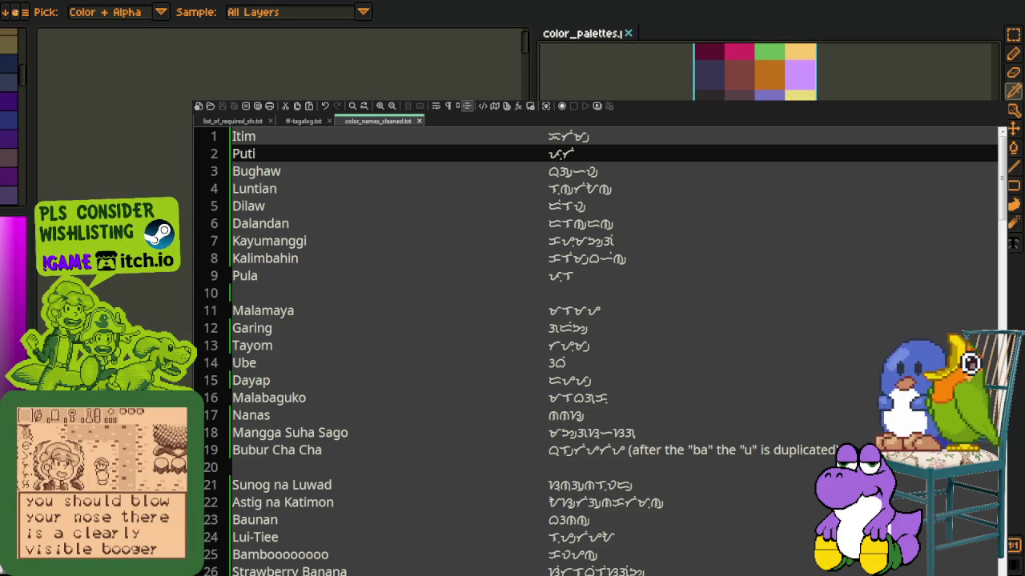
Cycle the background Pixelorama tools between zoom, colour picker and rectangular selection
{"action": "key", "text": "h"}
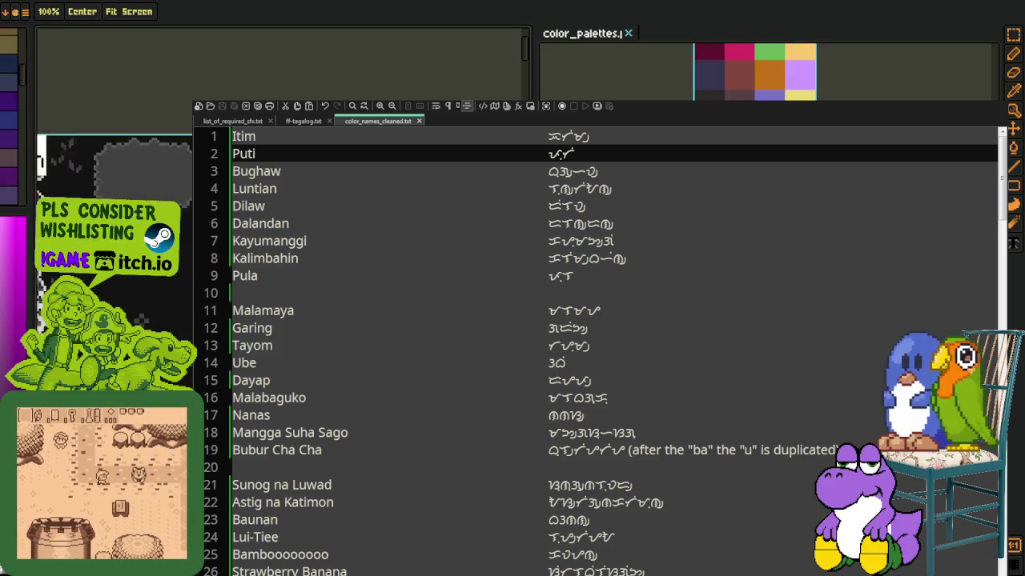
{"action": "key", "text": "o"}
{"action": "key", "text": "z"}
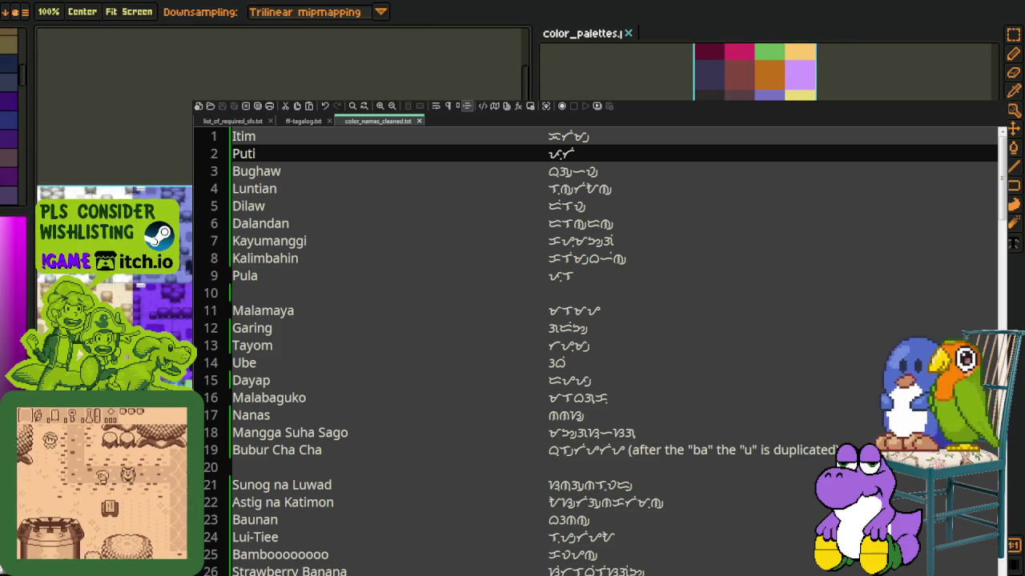
{"action": "key", "text": "i"}
{"action": "scroll", "coordinate": [280, 184], "scroll_direction": "up", "scroll_amount": 3}
{"action": "scroll", "coordinate": [280, 184], "scroll_direction": "up", "scroll_amount": 3}
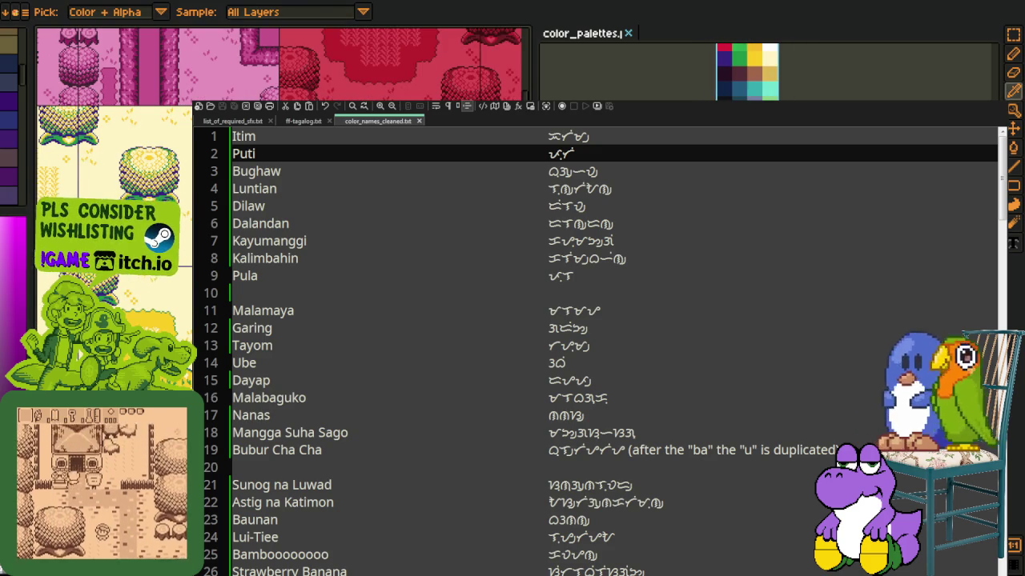
{"action": "key", "text": "z"}
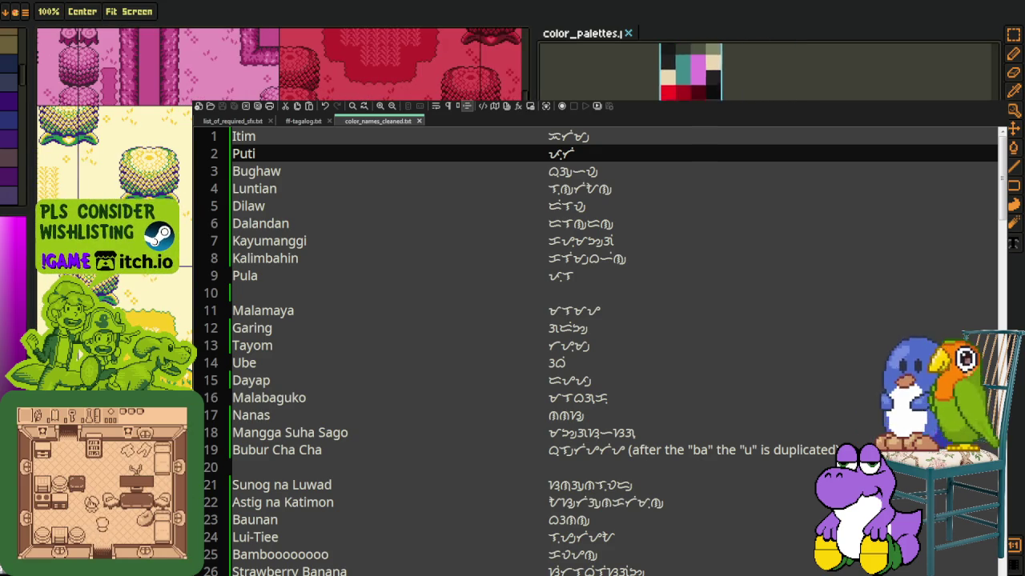
{"action": "key", "text": "i"}
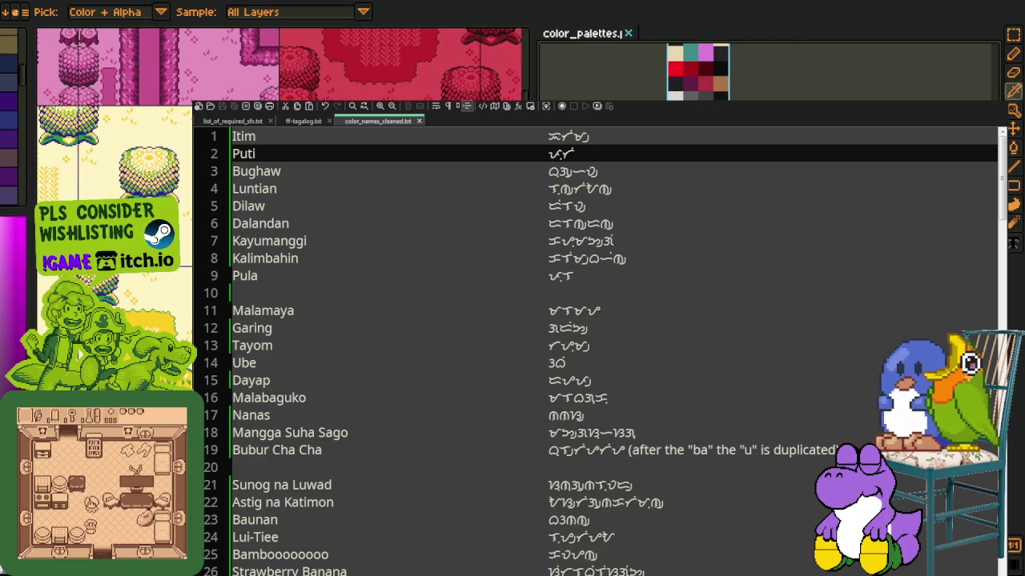
{"action": "key", "text": "m"}
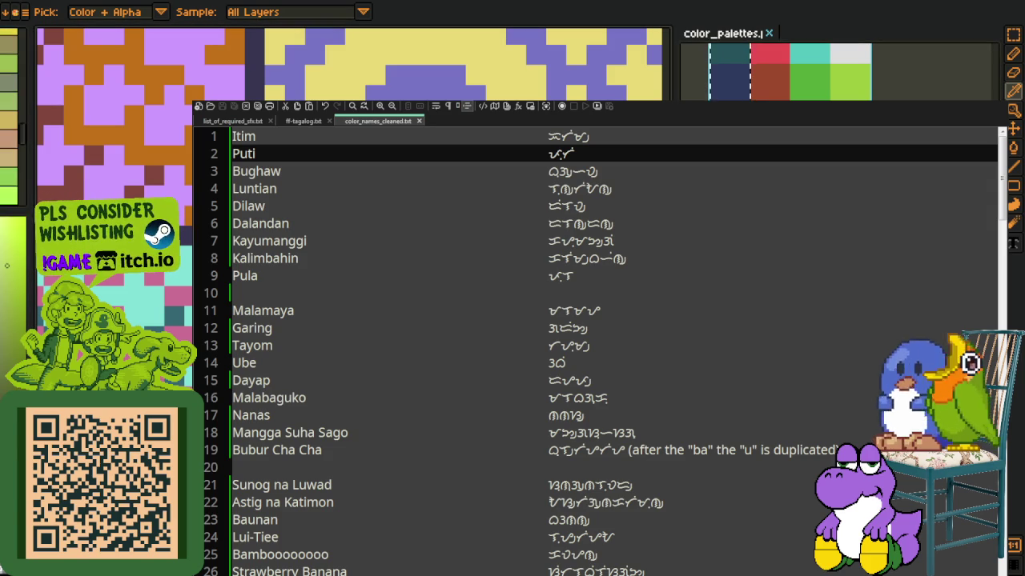
{"action": "key", "text": "m"}
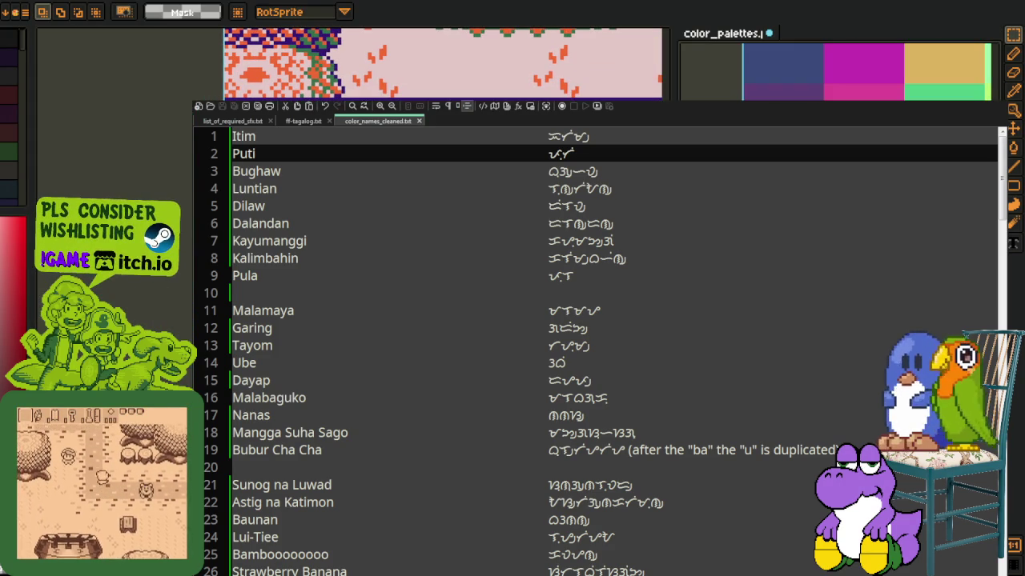
{"action": "key", "text": "i"}
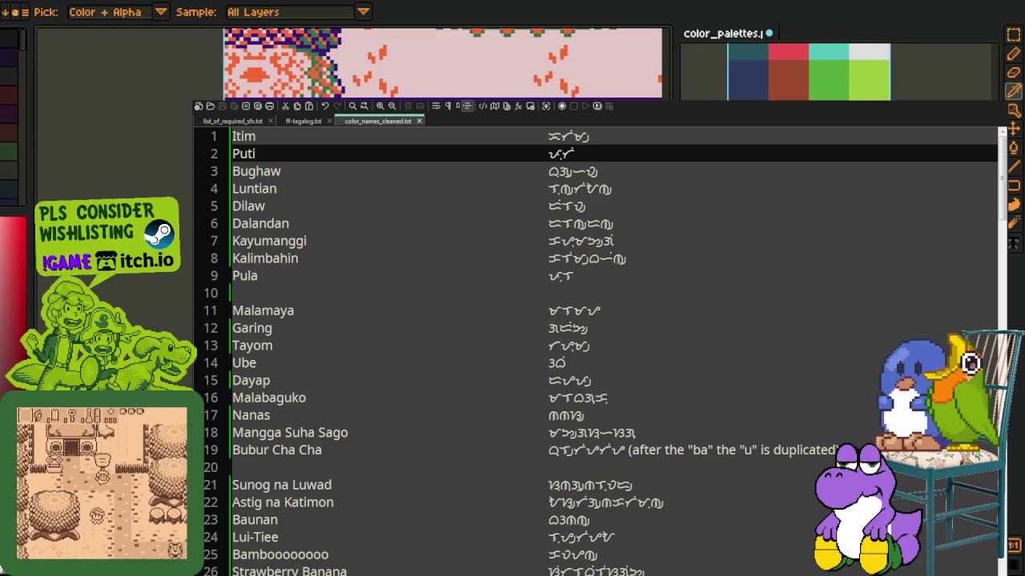
{"action": "scroll", "coordinate": [800, 72], "scroll_direction": "down", "scroll_amount": 3}
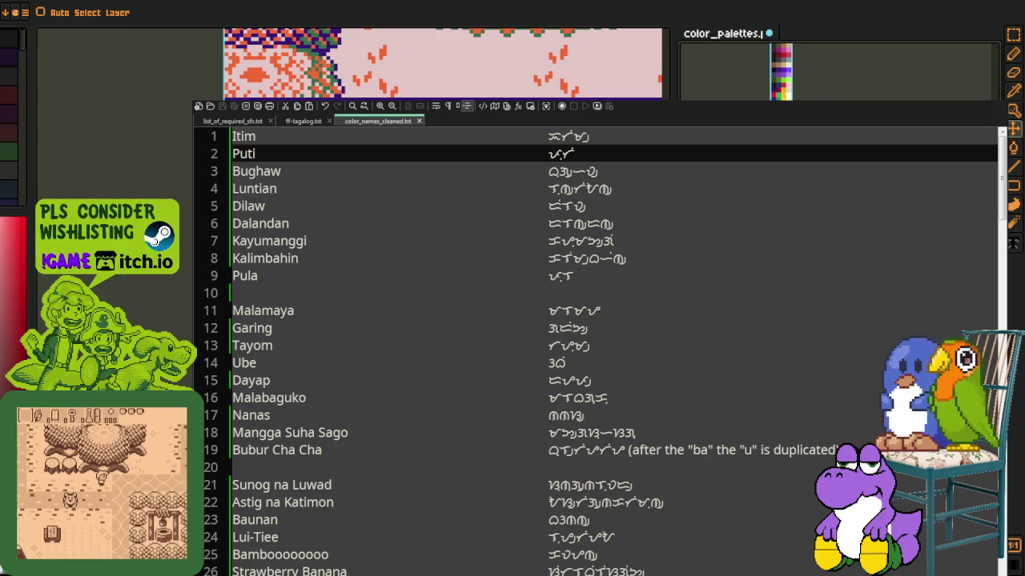
{"action": "key", "text": "i"}
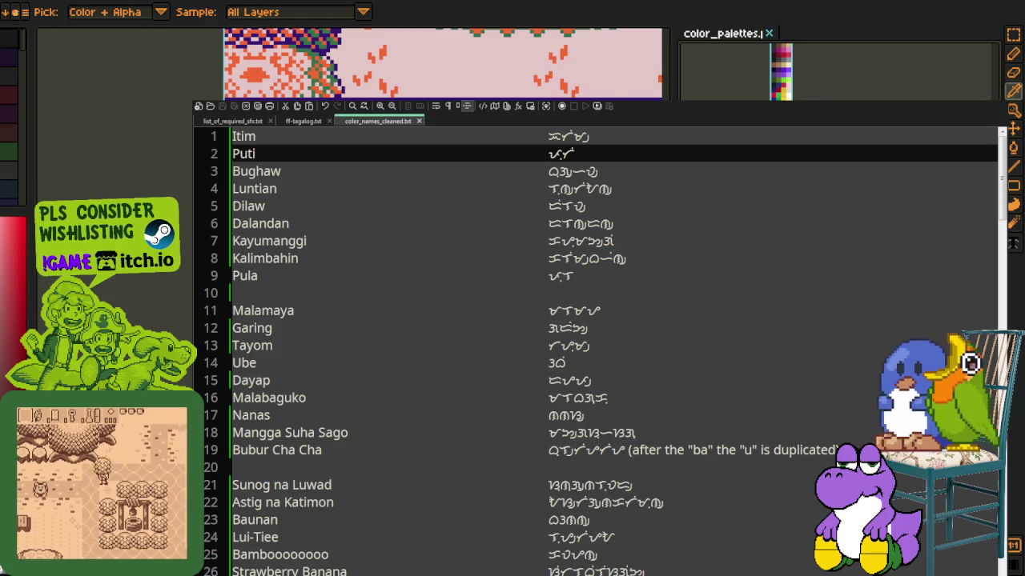
{"action": "scroll", "coordinate": [440, 64], "scroll_direction": "up", "scroll_amount": 3}
{"action": "scroll", "coordinate": [440, 64], "scroll_direction": "down", "scroll_amount": 3}
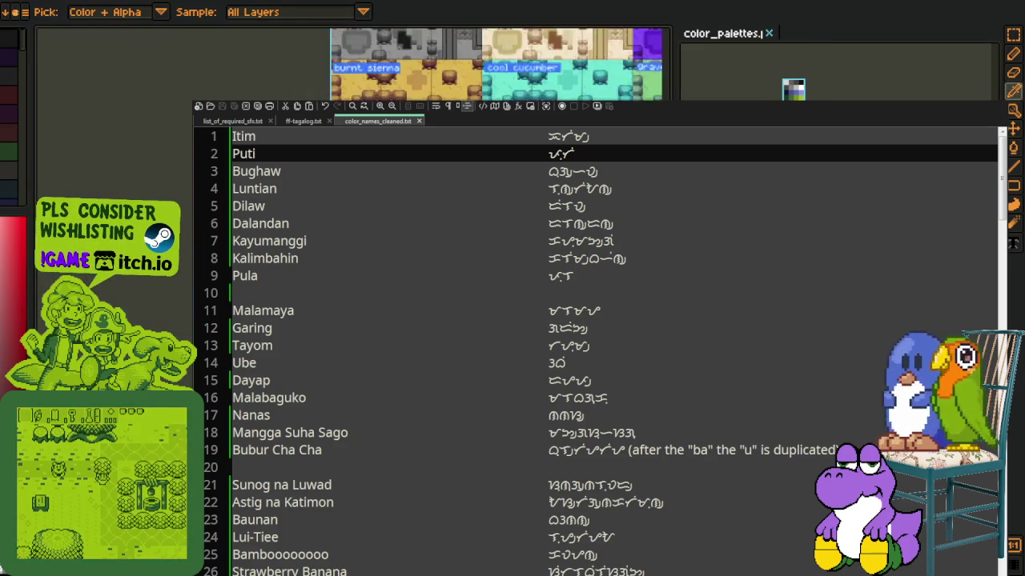
Zoom and pan across the tile sheet to reveal the swatches on the right
{"action": "key", "text": "z"}
{"action": "key", "text": "i"}
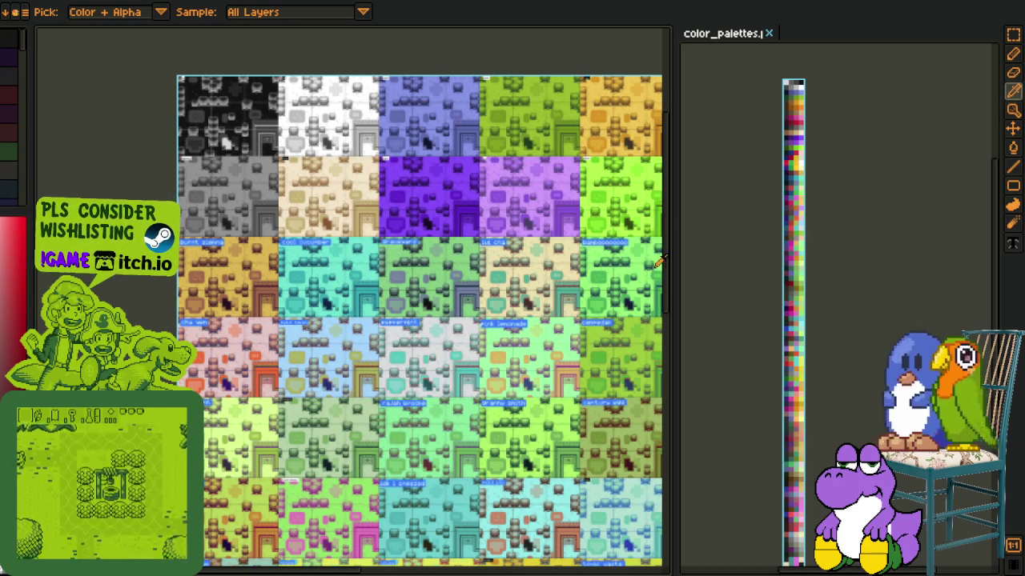
{"action": "scroll", "coordinate": [317, 134], "scroll_direction": "up", "scroll_amount": 2}
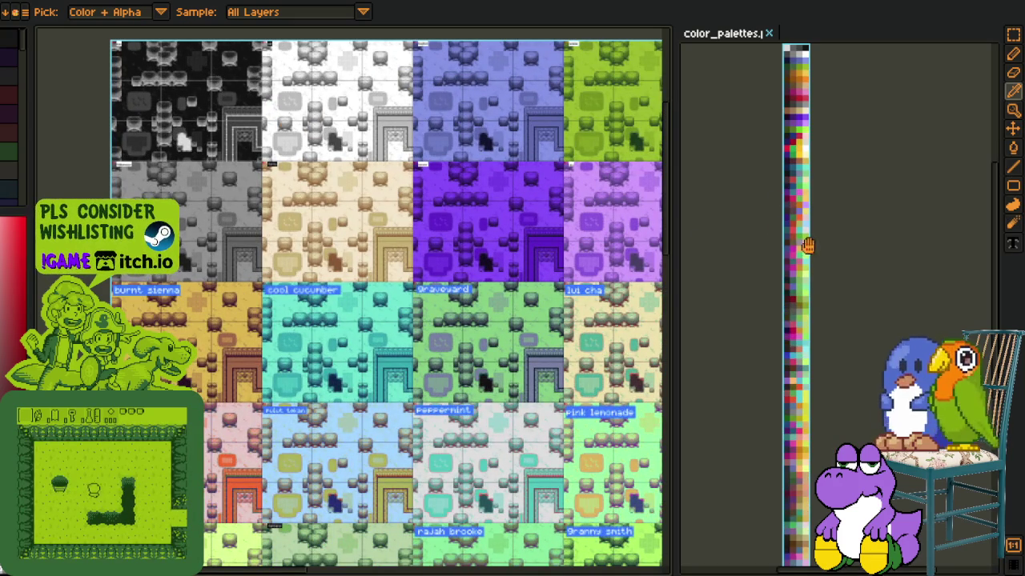
{"action": "key", "text": "h"}
{"action": "mouse_move", "coordinate": [744, 319]}
{"action": "left_mouse_down"}
{"action": "mouse_move", "coordinate": [668, 329]}
{"action": "mouse_move", "coordinate": [702, 341]}
{"action": "left_mouse_up"}
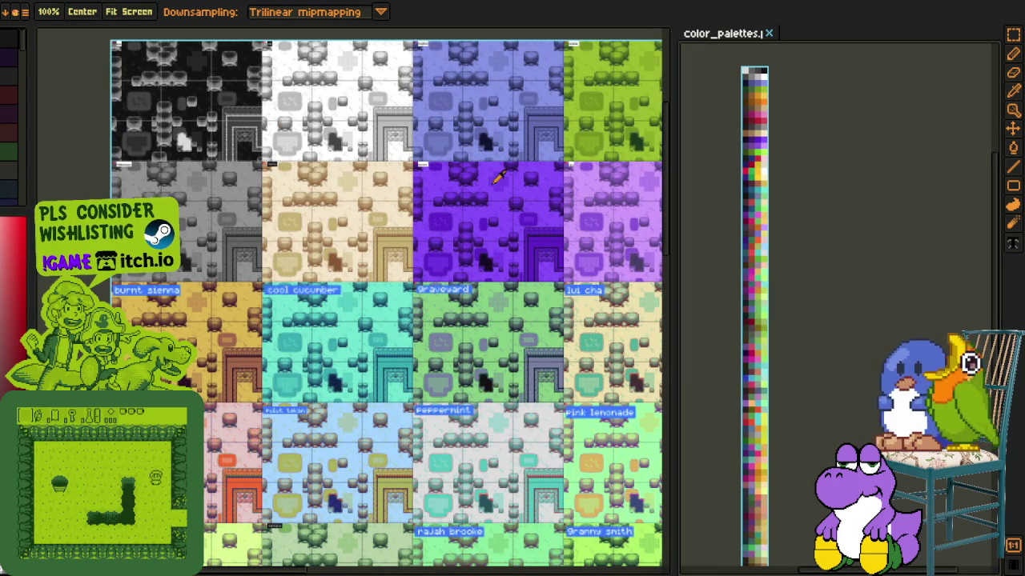
{"action": "key", "text": "i"}
{"action": "mouse_move", "coordinate": [334, 194]}
{"action": "left_mouse_down"}
{"action": "mouse_move", "coordinate": [238, 195]}
{"action": "mouse_move", "coordinate": [203, 76]}
{"action": "left_mouse_up"}
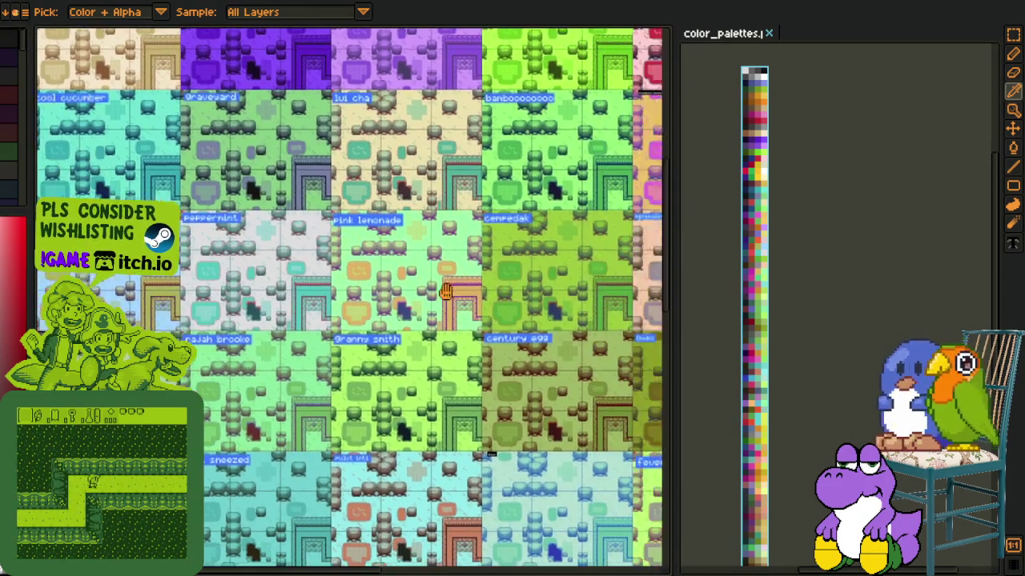
{"action": "left_click_drag", "start_coordinate": [446, 291], "coordinate": [287, 279]}
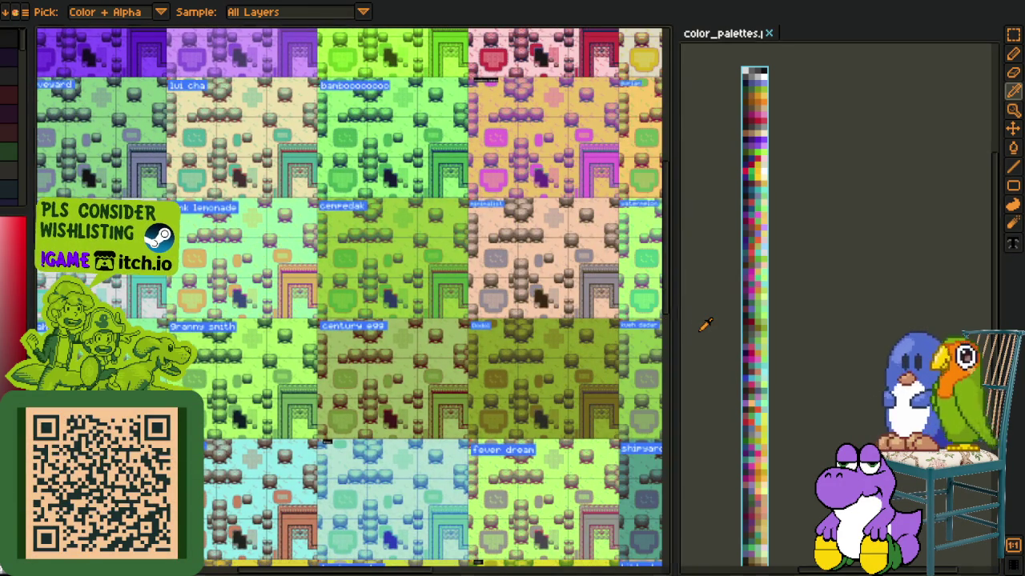
Reposition the palette strip, scroll to the top of the swatch grid and switch to Notepad++
{"action": "key", "text": "m"}
{"action": "left_click_drag", "start_coordinate": [720, 441], "coordinate": [711, 229]}
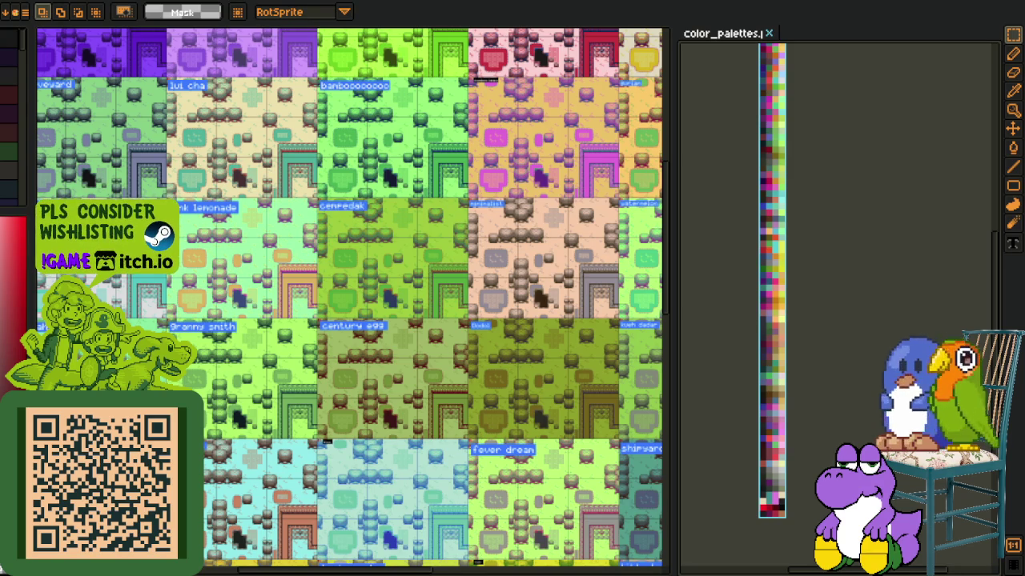
{"action": "scroll", "coordinate": [245, 325], "scroll_direction": "down", "scroll_amount": 1}
{"action": "scroll", "coordinate": [272, 352], "scroll_direction": "down", "scroll_amount": 1}
{"action": "scroll", "coordinate": [304, 384], "scroll_direction": "down", "scroll_amount": 1}
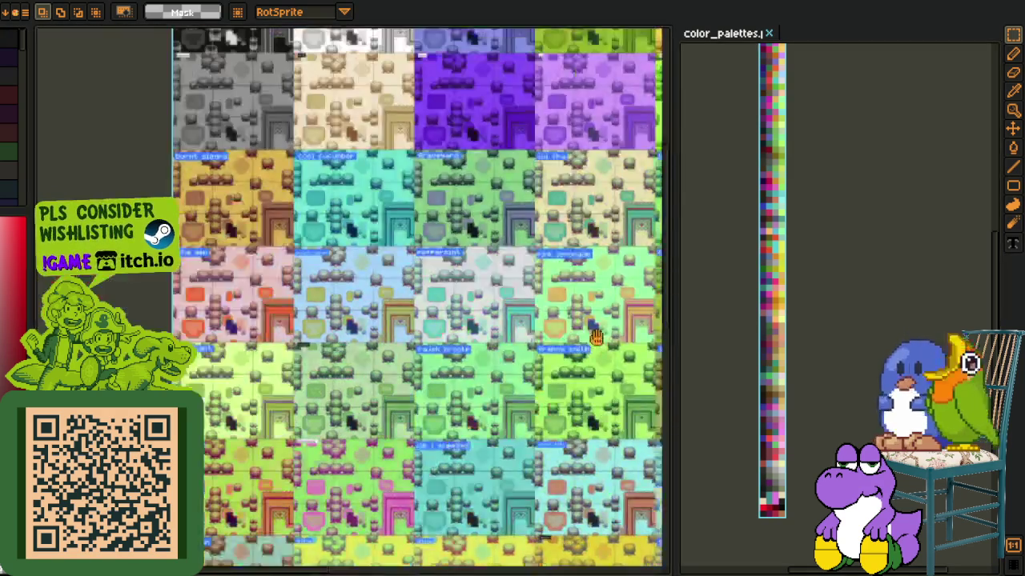
{"action": "scroll", "coordinate": [347, 428], "scroll_direction": "down", "scroll_amount": 1}
{"action": "left_click_drag", "start_coordinate": [346, 429], "coordinate": [341, 438]}
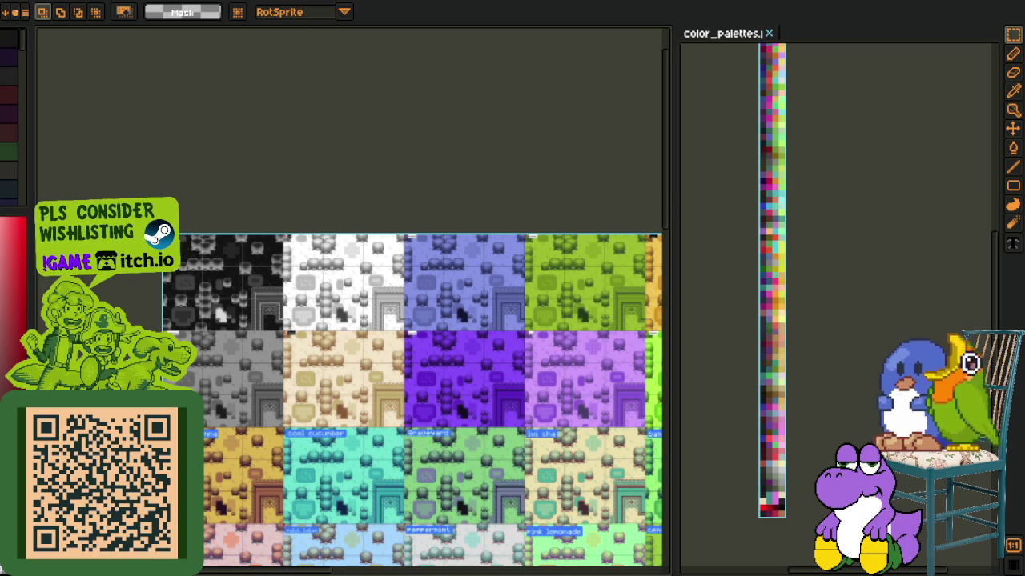
{"action": "key", "text": "alt+Tab"}
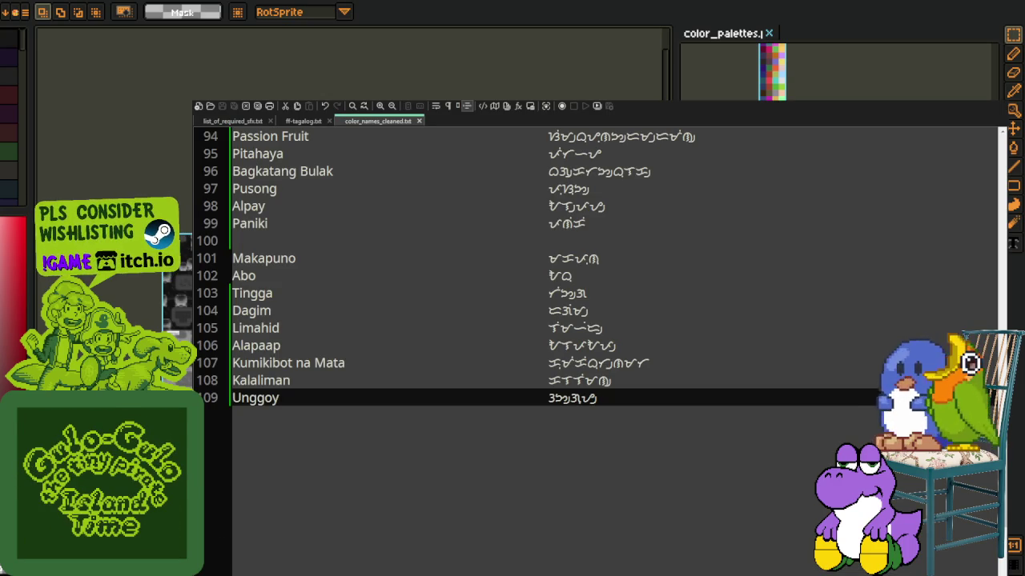
Scroll through the Tagalog colour-name list down to its end at line 109
{"action": "scroll", "coordinate": [430, 288], "scroll_direction": "up", "scroll_amount": 3}
{"action": "scroll", "coordinate": [430, 288], "scroll_direction": "up", "scroll_amount": 4}
{"action": "scroll", "coordinate": [429, 288], "scroll_direction": "up", "scroll_amount": 9}
{"action": "scroll", "coordinate": [430, 289], "scroll_direction": "down", "scroll_amount": 2}
{"action": "scroll", "coordinate": [596, 353], "scroll_direction": "down", "scroll_amount": 8}
{"action": "scroll", "coordinate": [597, 352], "scroll_direction": "down", "scroll_amount": 6}
{"action": "scroll", "coordinate": [597, 352], "scroll_direction": "down", "scroll_amount": 1}
{"action": "scroll", "coordinate": [597, 352], "scroll_direction": "up", "scroll_amount": 7}
{"action": "scroll", "coordinate": [537, 172], "scroll_direction": "up", "scroll_amount": 6}
{"action": "scroll", "coordinate": [538, 172], "scroll_direction": "up", "scroll_amount": 8}
{"action": "scroll", "coordinate": [538, 172], "scroll_direction": "up", "scroll_amount": 8}
{"action": "scroll", "coordinate": [538, 172], "scroll_direction": "up", "scroll_amount": 3}
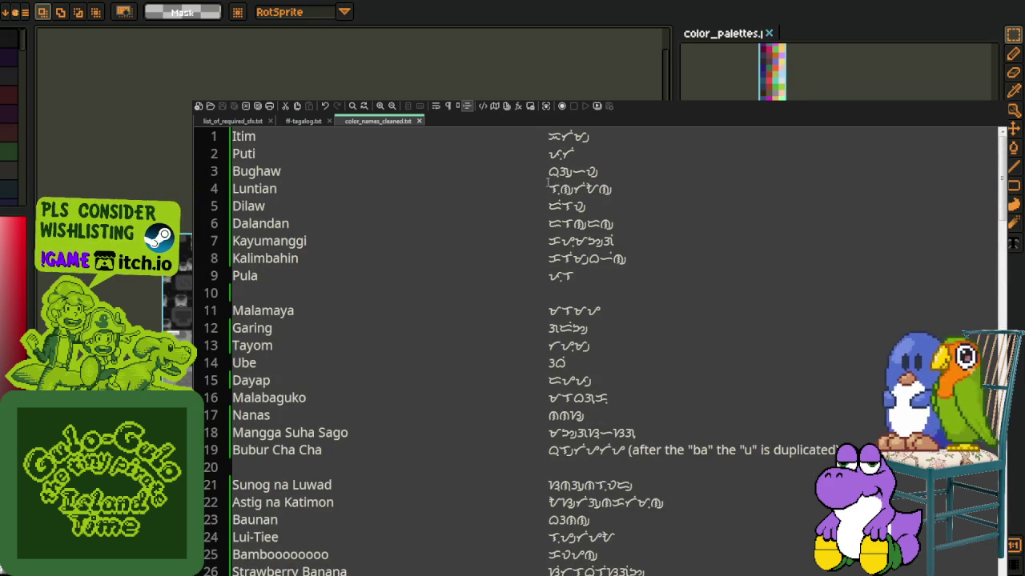
{"action": "scroll", "coordinate": [748, 356], "scroll_direction": "down", "scroll_amount": 5}
{"action": "scroll", "coordinate": [793, 381], "scroll_direction": "down", "scroll_amount": 3}
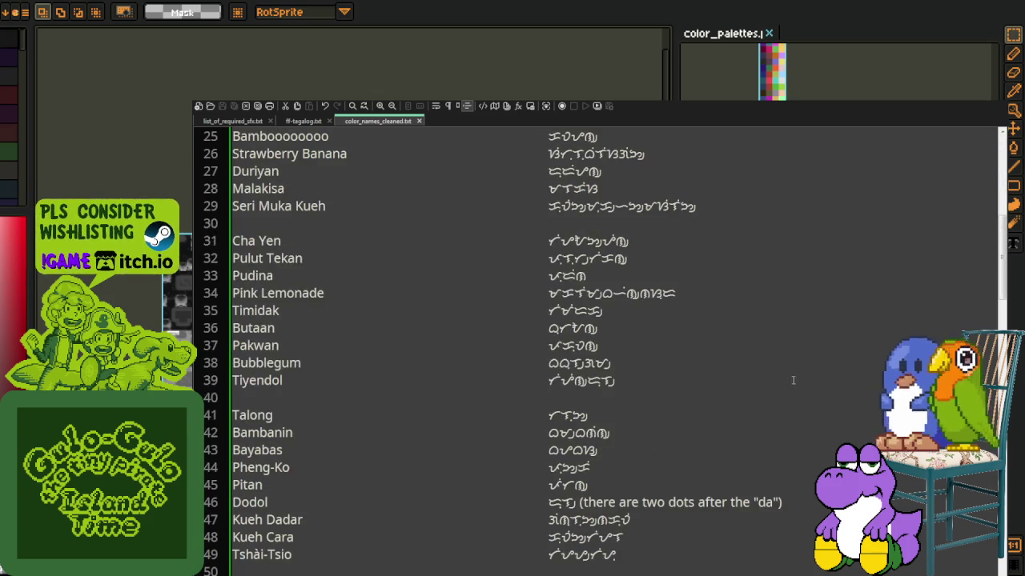
{"action": "scroll", "coordinate": [786, 377], "scroll_direction": "down", "scroll_amount": 3}
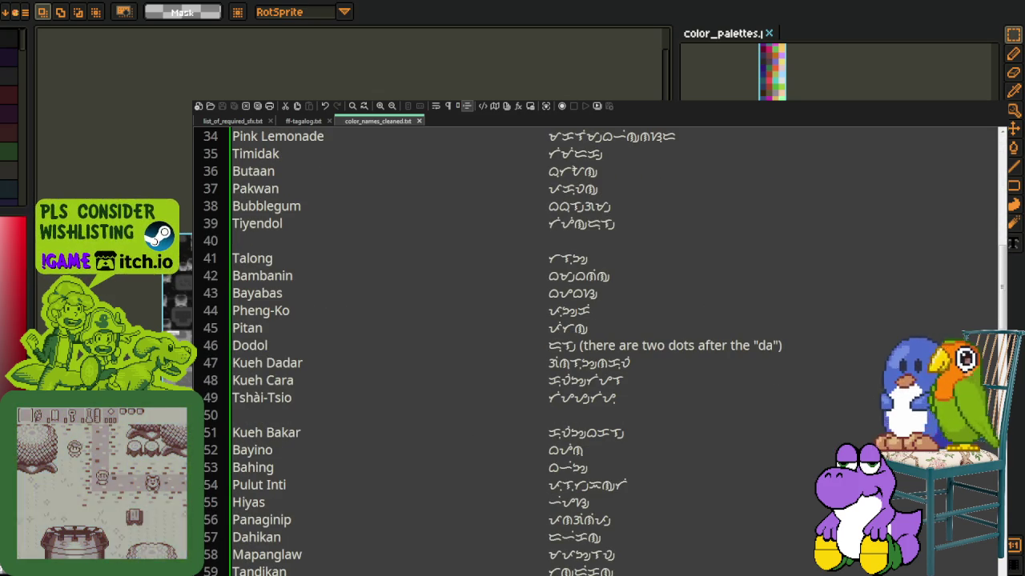
{"action": "scroll", "coordinate": [514, 382], "scroll_direction": "down", "scroll_amount": 3}
{"action": "scroll", "coordinate": [514, 382], "scroll_direction": "down", "scroll_amount": 2}
{"action": "scroll", "coordinate": [514, 382], "scroll_direction": "down", "scroll_amount": 6}
{"action": "scroll", "coordinate": [514, 382], "scroll_direction": "down", "scroll_amount": 5}
{"action": "scroll", "coordinate": [513, 382], "scroll_direction": "down", "scroll_amount": 3}
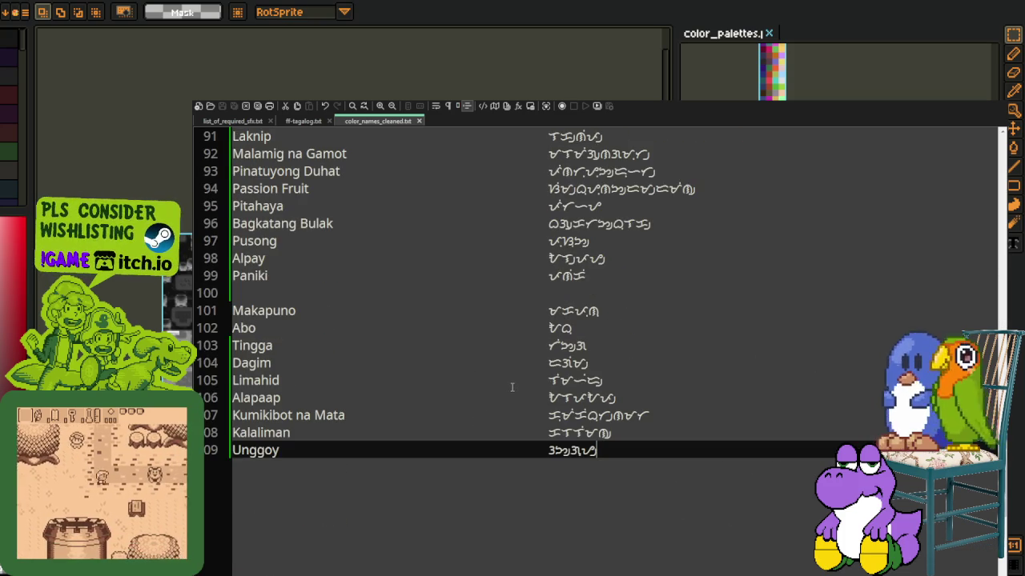
Highlight lines 102 to 109, clear the selection, scroll back up and leave Notepad++
{"action": "left_click_drag", "start_coordinate": [536, 450], "coordinate": [506, 328]}
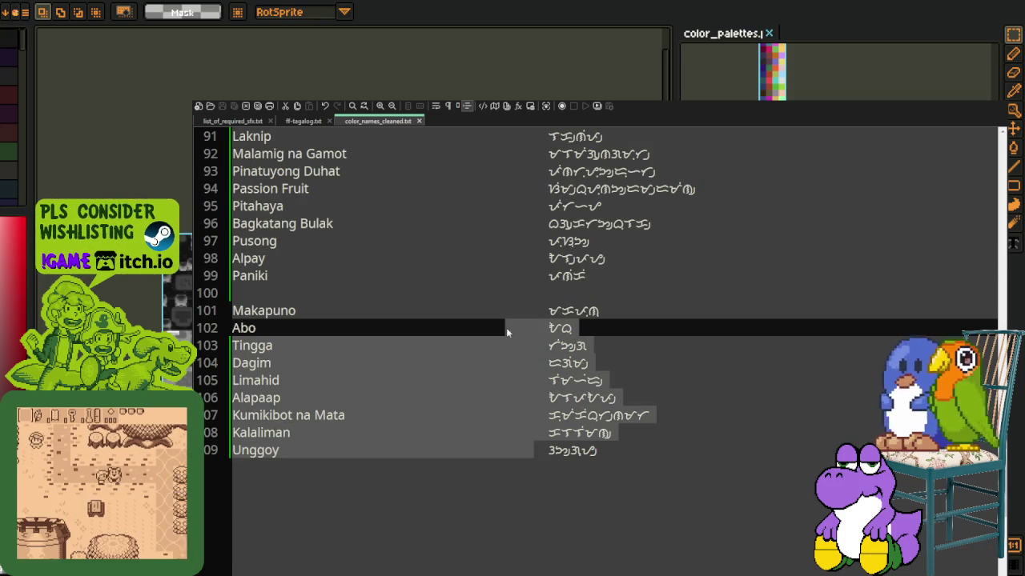
{"action": "left_click", "coordinate": [489, 272]}
{"action": "scroll", "coordinate": [515, 306], "scroll_direction": "up", "scroll_amount": 4}
{"action": "scroll", "coordinate": [508, 316], "scroll_direction": "up", "scroll_amount": 5}
{"action": "scroll", "coordinate": [507, 320], "scroll_direction": "up", "scroll_amount": 7}
{"action": "scroll", "coordinate": [512, 326], "scroll_direction": "up", "scroll_amount": 10}
{"action": "scroll", "coordinate": [529, 340], "scroll_direction": "up", "scroll_amount": 4}
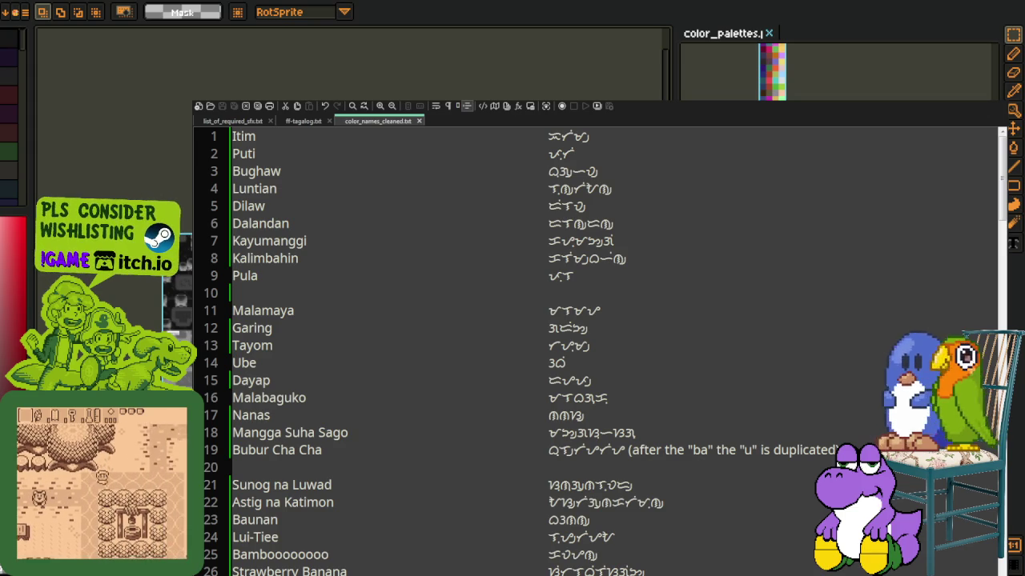
{"action": "key", "text": "alt+Tab"}
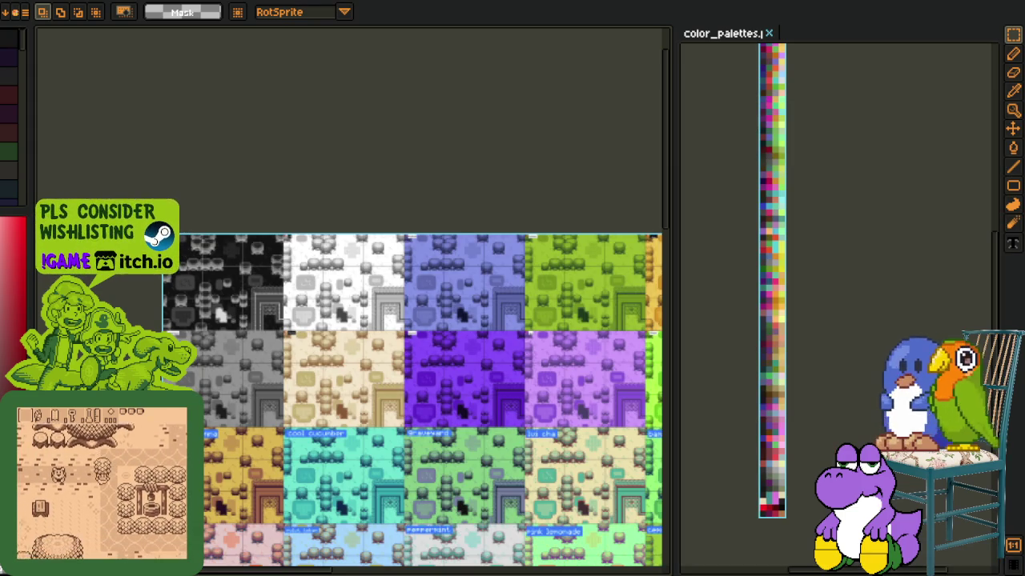
Bring the whole tile sheet into view and select the black swatch block and Garing label area
{"action": "left_click_drag", "start_coordinate": [421, 327], "coordinate": [339, 238]}
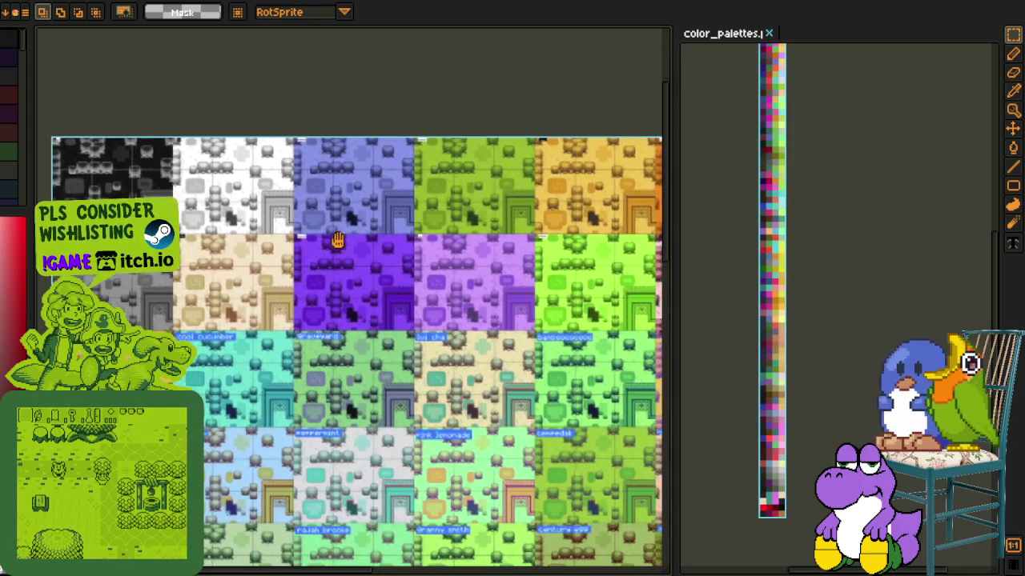
{"action": "scroll", "coordinate": [129, 144], "scroll_direction": "up", "scroll_amount": 1}
{"action": "scroll", "coordinate": [129, 140], "scroll_direction": "up", "scroll_amount": 1}
{"action": "scroll", "coordinate": [130, 120], "scroll_direction": "up", "scroll_amount": 2}
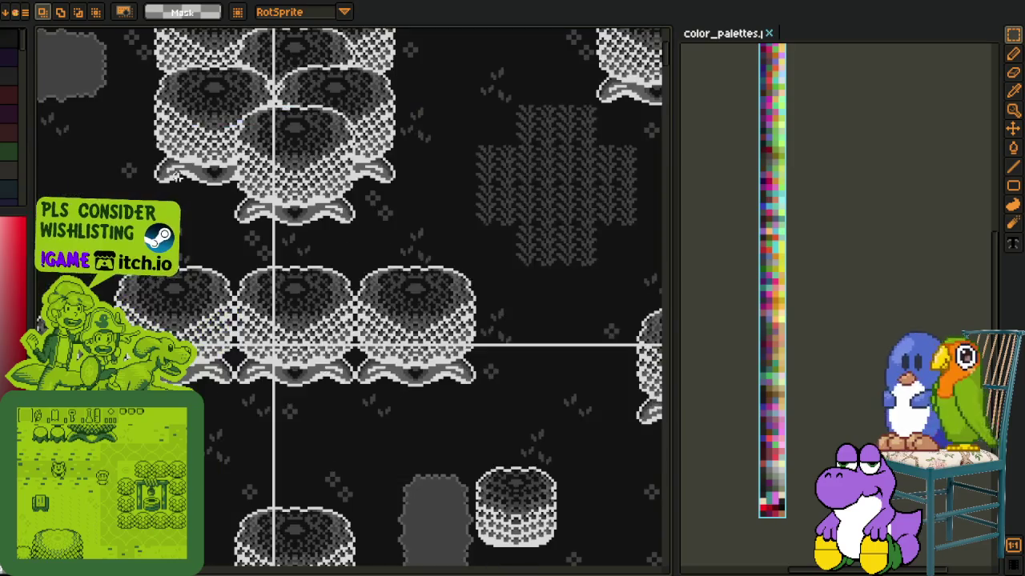
{"action": "left_click_drag", "start_coordinate": [130, 116], "coordinate": [481, 408]}
{"action": "scroll", "coordinate": [469, 411], "scroll_direction": "down", "scroll_amount": 3}
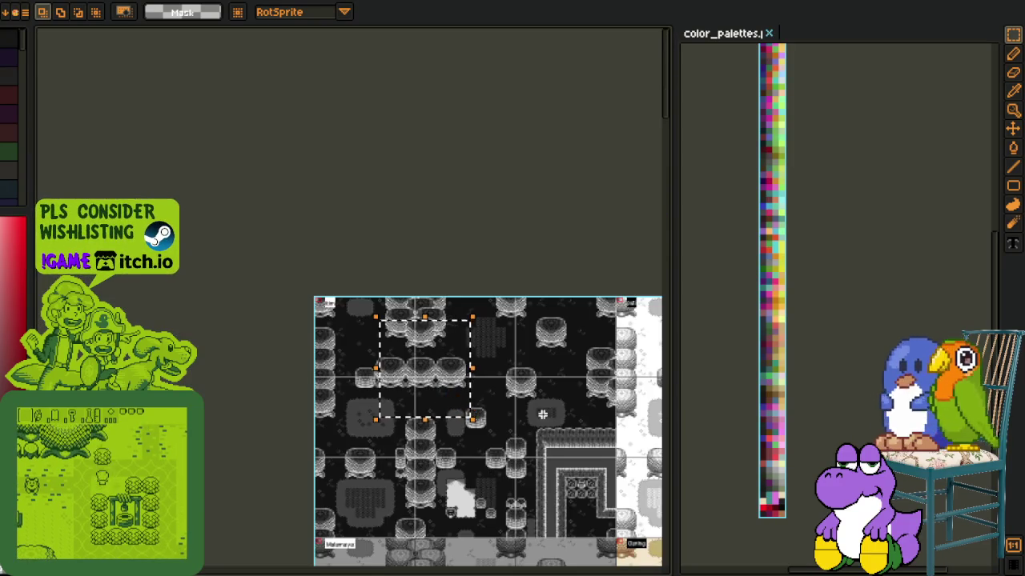
{"action": "scroll", "coordinate": [361, 205], "scroll_direction": "up", "scroll_amount": 1}
{"action": "scroll", "coordinate": [361, 205], "scroll_direction": "up", "scroll_amount": 1}
{"action": "scroll", "coordinate": [384, 320], "scroll_direction": "up", "scroll_amount": 2}
{"action": "left_click_drag", "start_coordinate": [257, 228], "coordinate": [468, 419]}
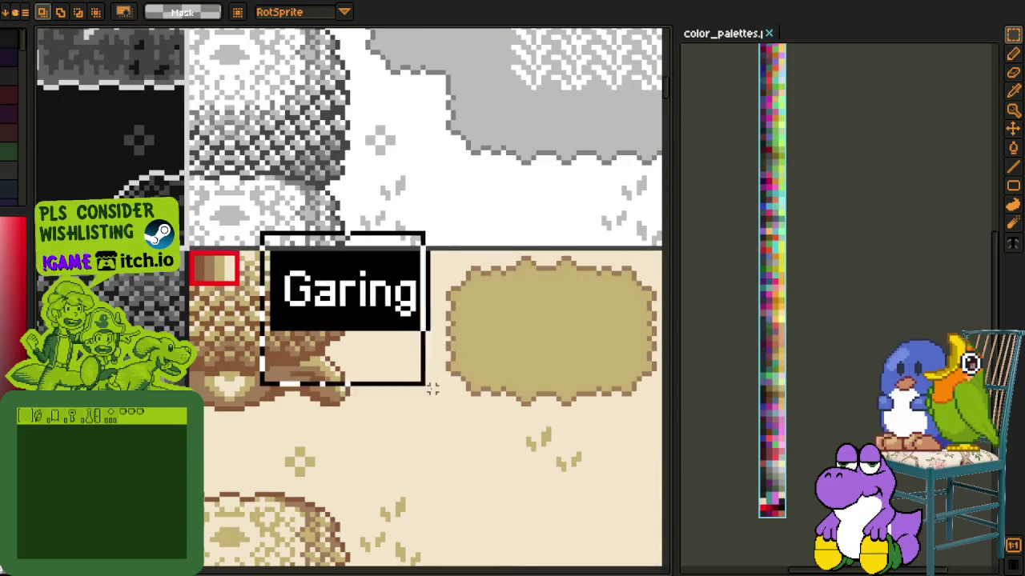
Scroll over to the cool cucumber swatch and select the area around its label
{"action": "scroll", "coordinate": [422, 389], "scroll_direction": "down", "scroll_amount": 3}
{"action": "scroll", "coordinate": [422, 390], "scroll_direction": "down", "scroll_amount": 3}
{"action": "scroll", "coordinate": [422, 390], "scroll_direction": "down", "scroll_amount": 3}
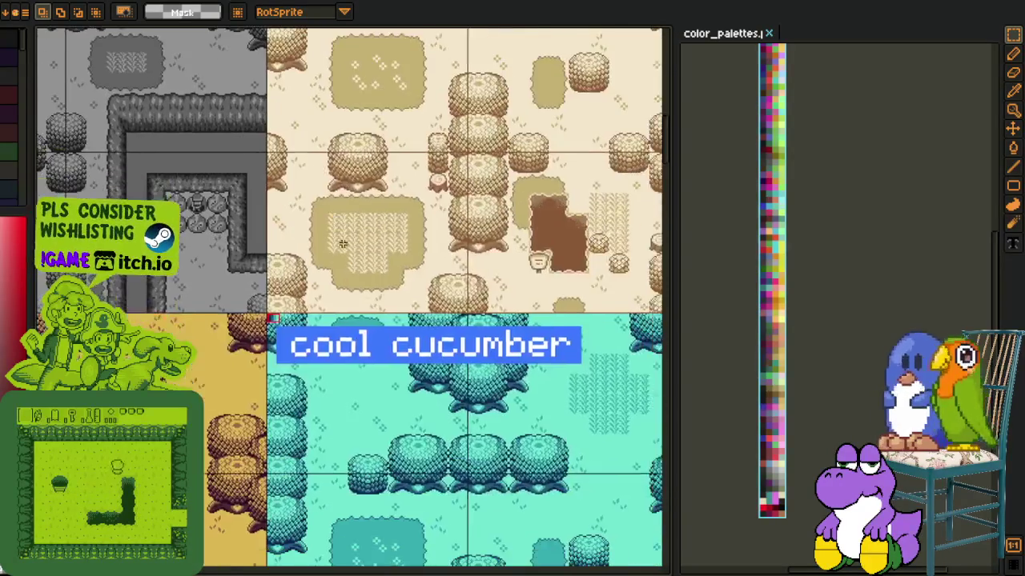
{"action": "scroll", "coordinate": [448, 384], "scroll_direction": "up", "scroll_amount": 3}
{"action": "scroll", "coordinate": [392, 417], "scroll_direction": "right", "scroll_amount": 5}
{"action": "scroll", "coordinate": [392, 416], "scroll_direction": "right", "scroll_amount": 5}
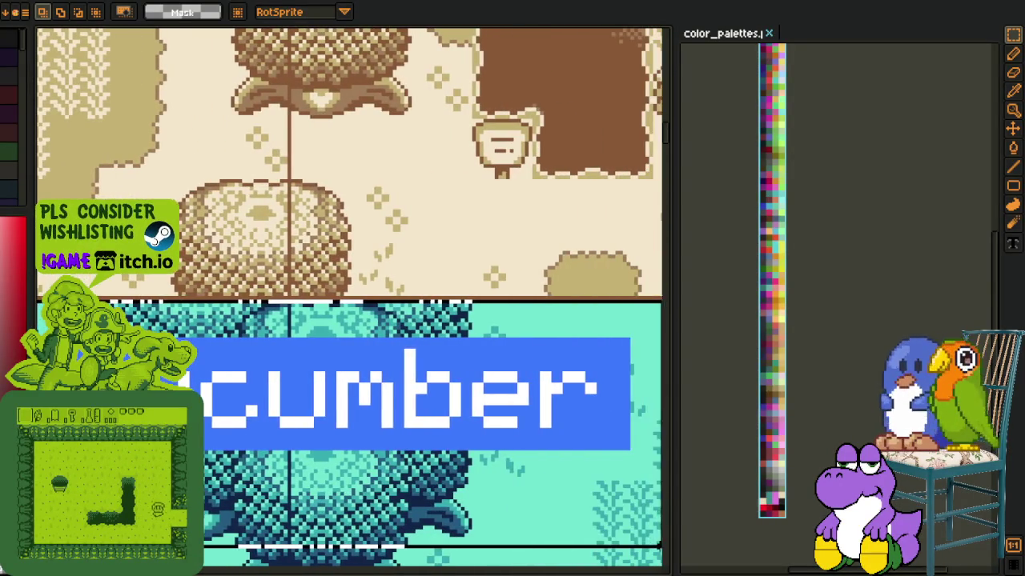
{"action": "scroll", "coordinate": [392, 472], "scroll_direction": "down", "scroll_amount": 1}
{"action": "left_click_drag", "start_coordinate": [259, 352], "coordinate": [578, 524]}
Pan across the sheet to the purple and green graveyard maps and the green cempedak map
{"action": "scroll", "coordinate": [392, 473], "scroll_direction": "down", "scroll_amount": 2}
{"action": "scroll", "coordinate": [293, 480], "scroll_direction": "left", "scroll_amount": 3}
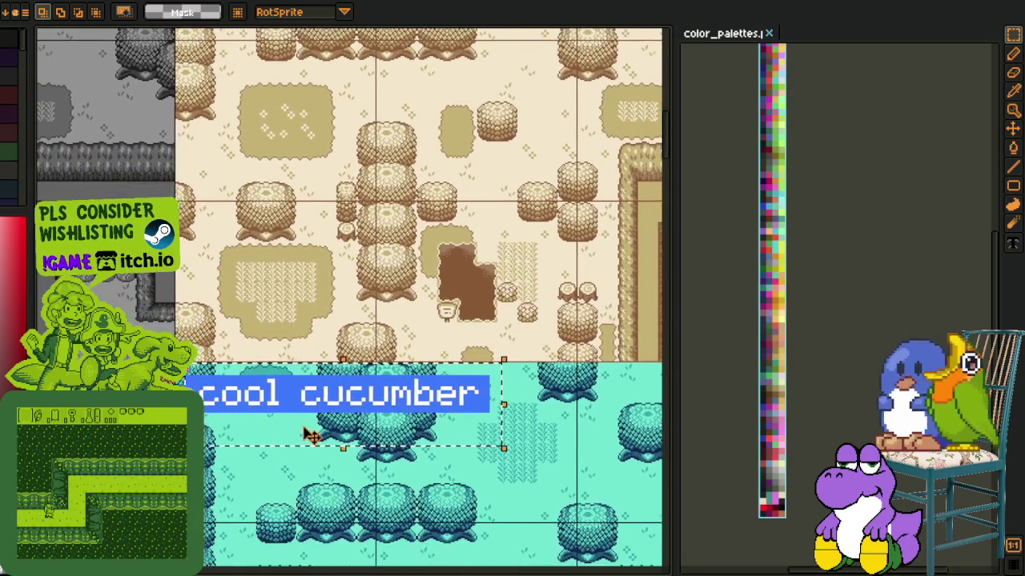
{"action": "scroll", "coordinate": [311, 402], "scroll_direction": "up", "scroll_amount": 2}
{"action": "scroll", "coordinate": [184, 403], "scroll_direction": "up", "scroll_amount": 1}
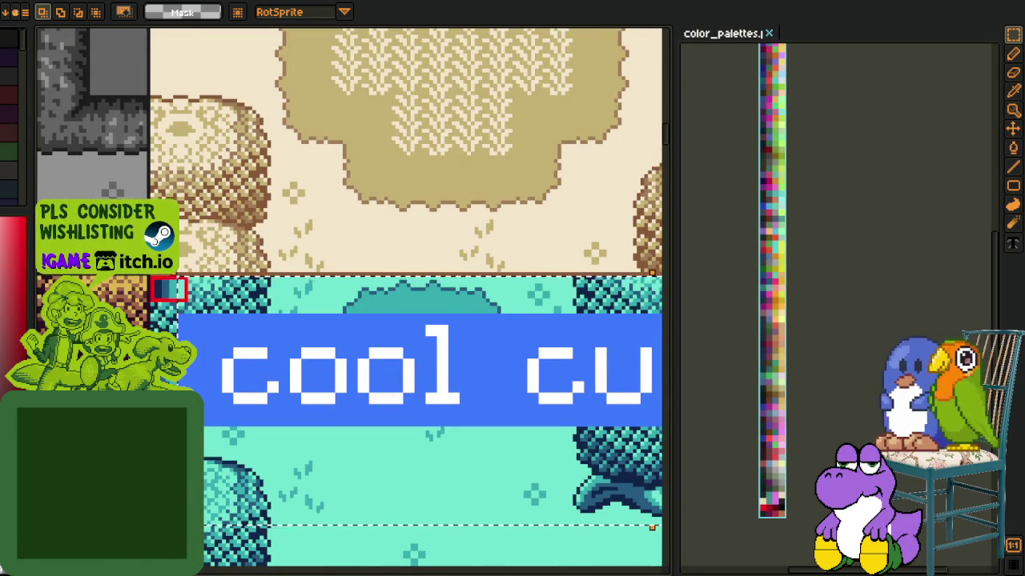
{"action": "scroll", "coordinate": [197, 365], "scroll_direction": "down", "scroll_amount": 1}
{"action": "scroll", "coordinate": [197, 365], "scroll_direction": "down", "scroll_amount": 1}
{"action": "scroll", "coordinate": [196, 365], "scroll_direction": "down", "scroll_amount": 1}
{"action": "mouse_move", "coordinate": [504, 356]}
{"action": "left_mouse_down"}
{"action": "mouse_move", "coordinate": [273, 366]}
{"action": "mouse_move", "coordinate": [137, 258]}
{"action": "left_mouse_up"}
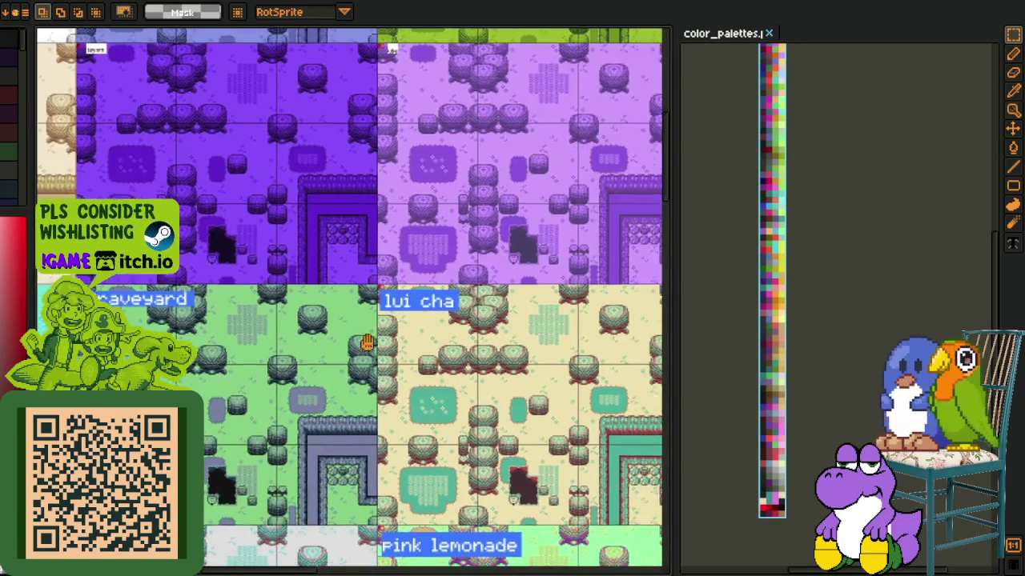
{"action": "scroll", "coordinate": [303, 404], "scroll_direction": "up", "scroll_amount": 1}
{"action": "scroll", "coordinate": [302, 404], "scroll_direction": "up", "scroll_amount": 1}
{"action": "scroll", "coordinate": [302, 404], "scroll_direction": "down", "scroll_amount": 1}
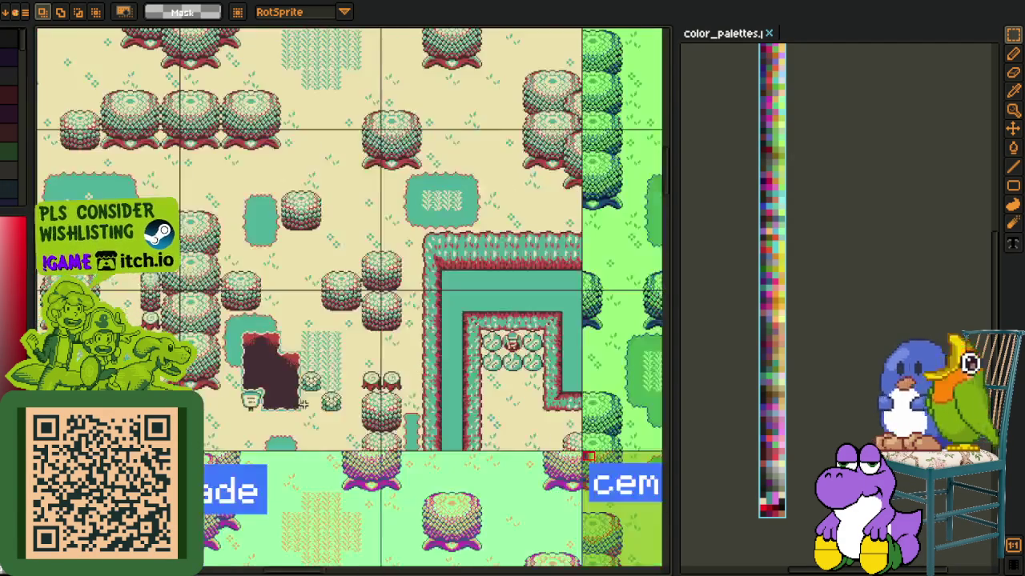
{"action": "mouse_move", "coordinate": [617, 399]}
{"action": "left_mouse_down"}
{"action": "mouse_move", "coordinate": [385, 385]}
{"action": "mouse_move", "coordinate": [265, 224]}
{"action": "left_mouse_up"}
Select the area around the bamboo map's label and shift the view up and left
{"action": "scroll", "coordinate": [387, 385], "scroll_direction": "down", "scroll_amount": 2}
{"action": "scroll", "coordinate": [265, 225], "scroll_direction": "up", "scroll_amount": 1}
{"action": "mouse_move", "coordinate": [217, 175]}
{"action": "left_mouse_down"}
{"action": "mouse_move", "coordinate": [618, 349]}
{"action": "mouse_move", "coordinate": [325, 357]}
{"action": "left_mouse_up"}
{"action": "scroll", "coordinate": [323, 357], "scroll_direction": "down", "scroll_amount": 1}
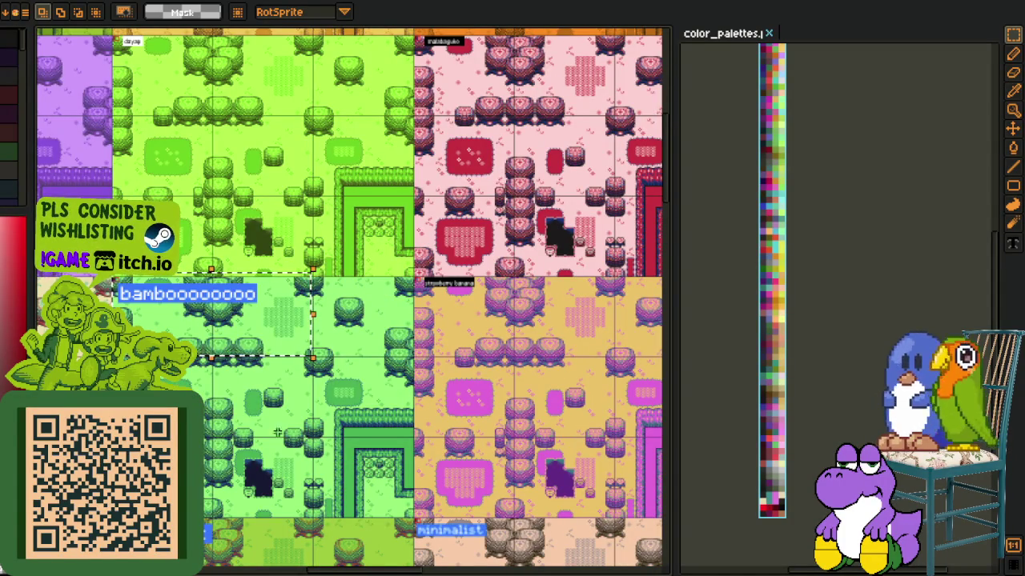
{"action": "left_click_drag", "start_coordinate": [509, 378], "coordinate": [384, 284]}
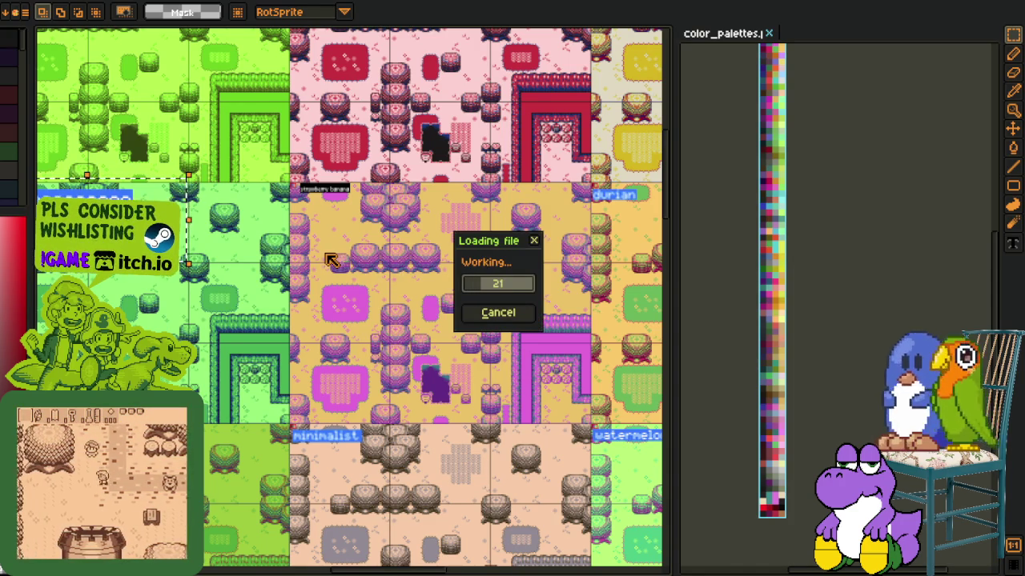
Switch to the colour-palette strip image and open the green tile map
{"action": "scroll", "coordinate": [352, 224], "scroll_direction": "down", "scroll_amount": 1}
{"action": "scroll", "coordinate": [361, 213], "scroll_direction": "down", "scroll_amount": 1}
{"action": "scroll", "coordinate": [370, 202], "scroll_direction": "down", "scroll_amount": 1}
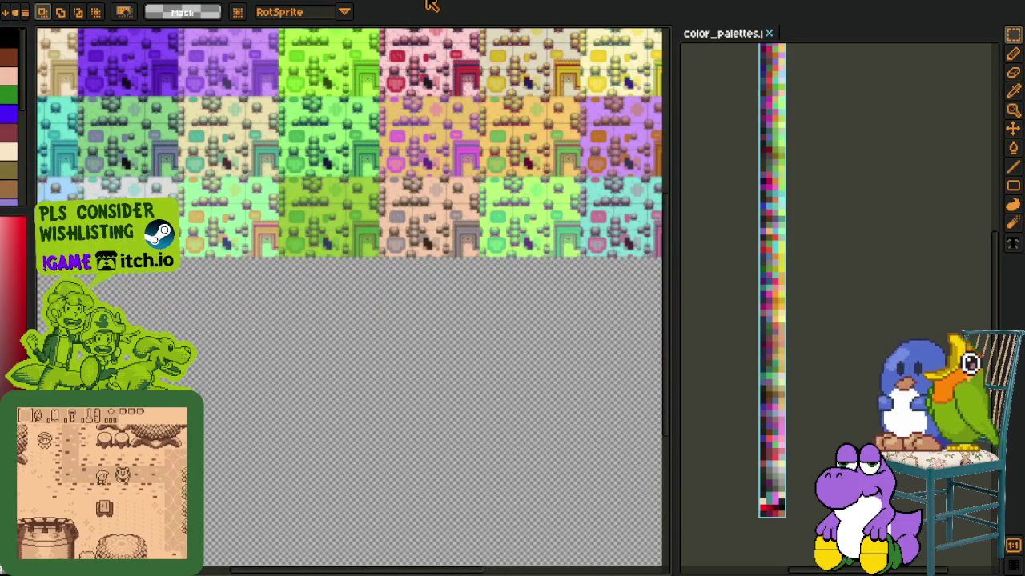
{"action": "key", "text": "ctrl+w"}
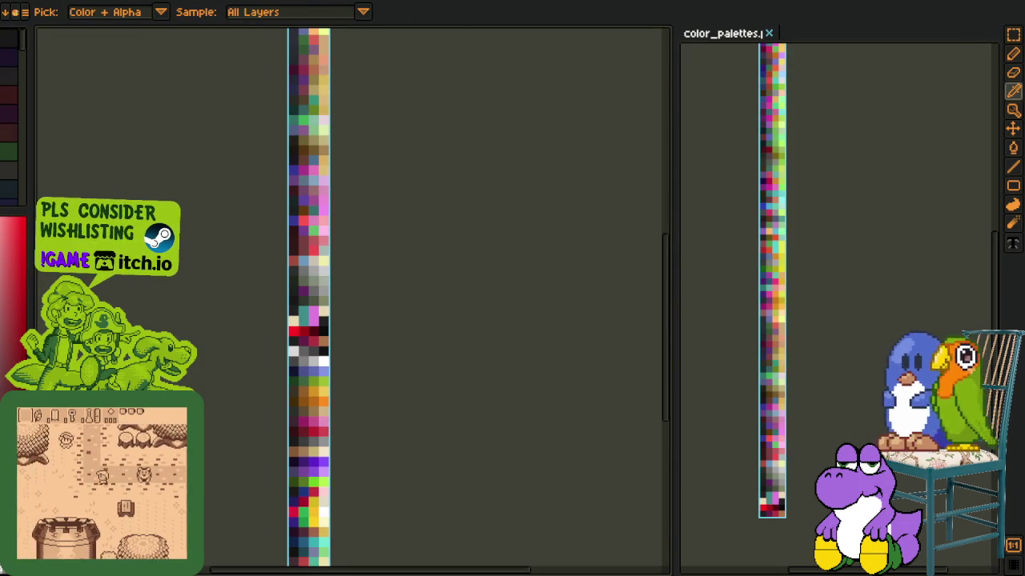
{"action": "key", "text": "ctrl+shift+t"}
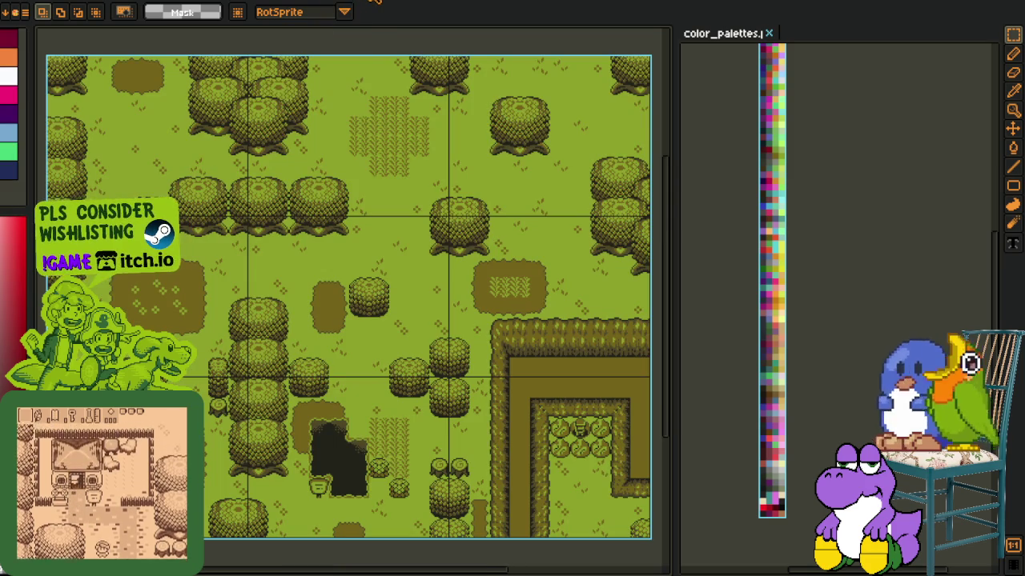
Switch to the UI mockup sheet and open the blue-green tile map labelled hiyas
{"action": "scroll", "coordinate": [372, 108], "scroll_direction": "down", "scroll_amount": 3}
{"action": "key", "text": "ctrl+Tab"}
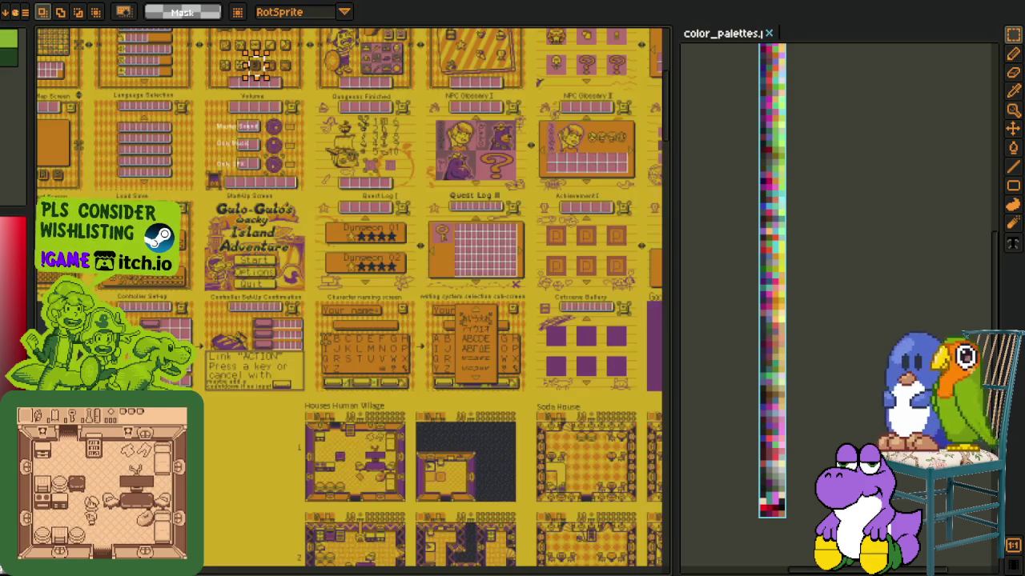
{"action": "key", "text": "o"}
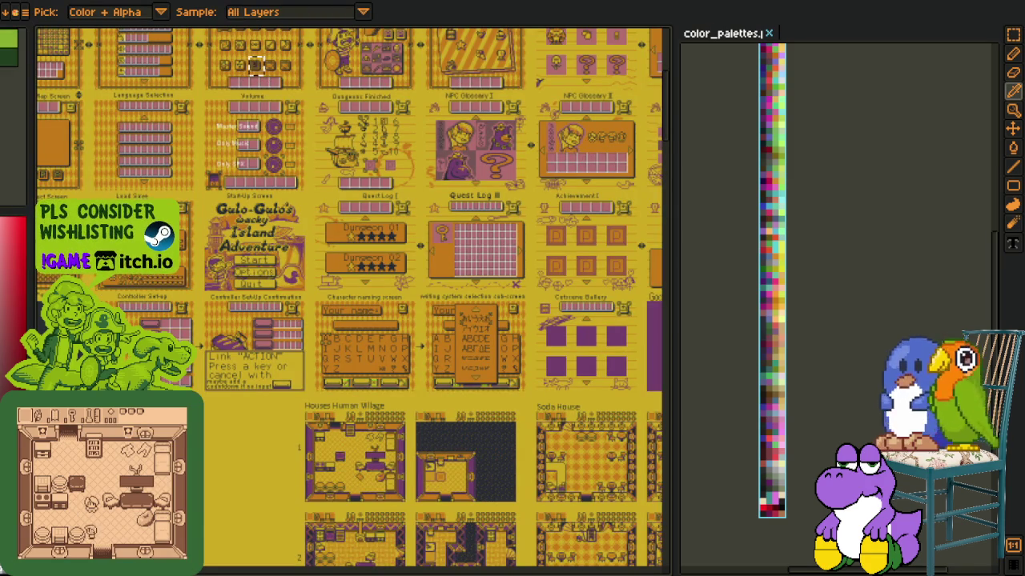
{"action": "key", "text": "ctrl+shift+t"}
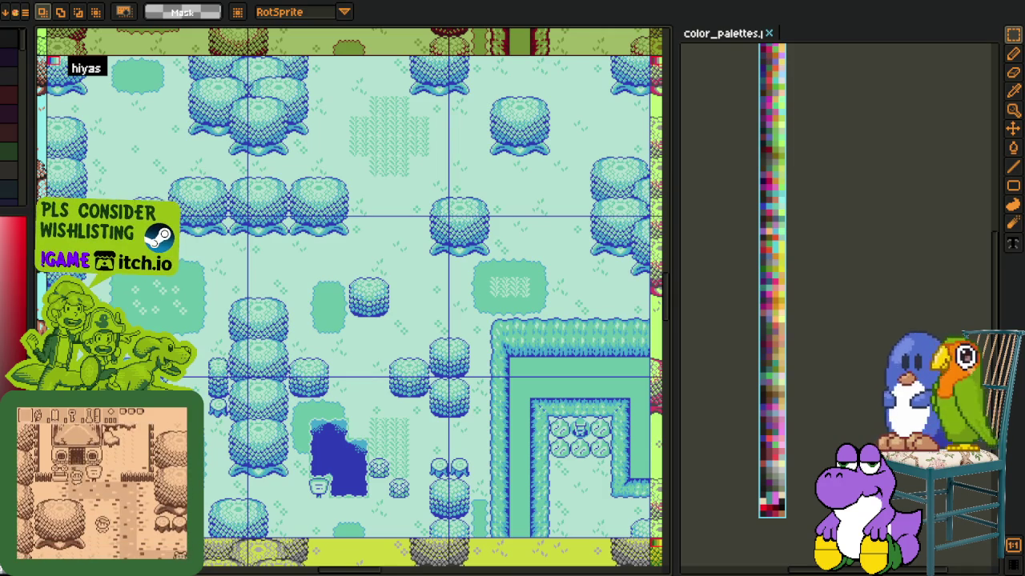
{"action": "scroll", "coordinate": [342, 289], "scroll_direction": "down", "scroll_amount": 3}
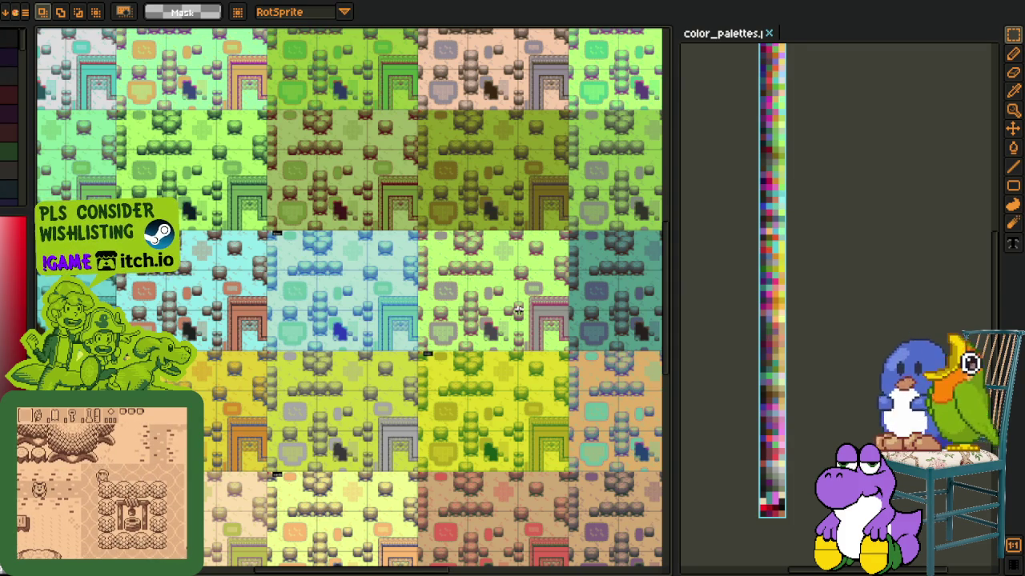
Pan the variant grid to the red-on-black 'virtual quack' swatch and raise the timeline panel
{"action": "scroll", "coordinate": [518, 310], "scroll_direction": "down", "scroll_amount": 2}
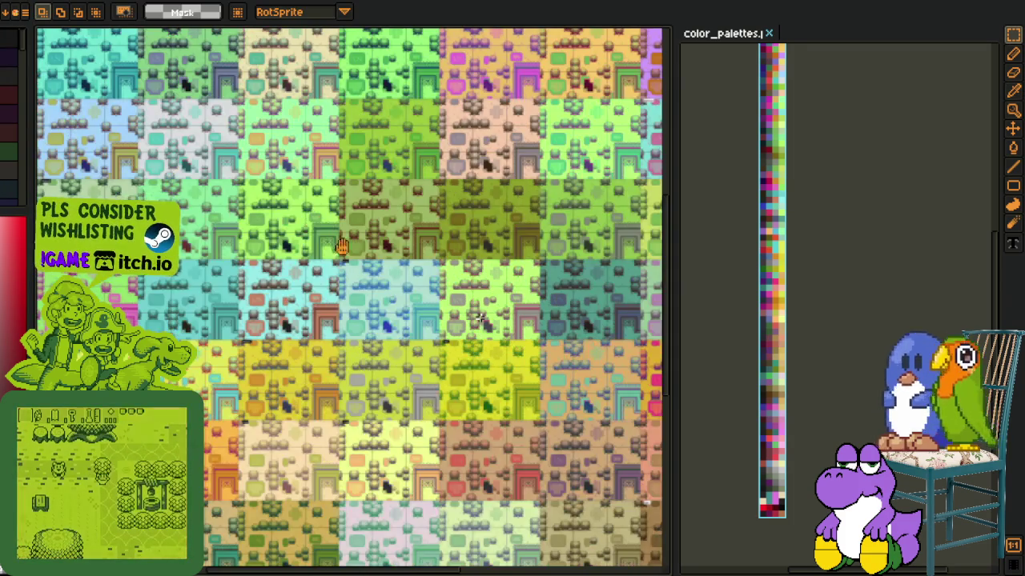
{"action": "mouse_move", "coordinate": [336, 240]}
{"action": "left_mouse_down"}
{"action": "mouse_move", "coordinate": [697, 374]}
{"action": "mouse_move", "coordinate": [813, 400]}
{"action": "left_mouse_up"}
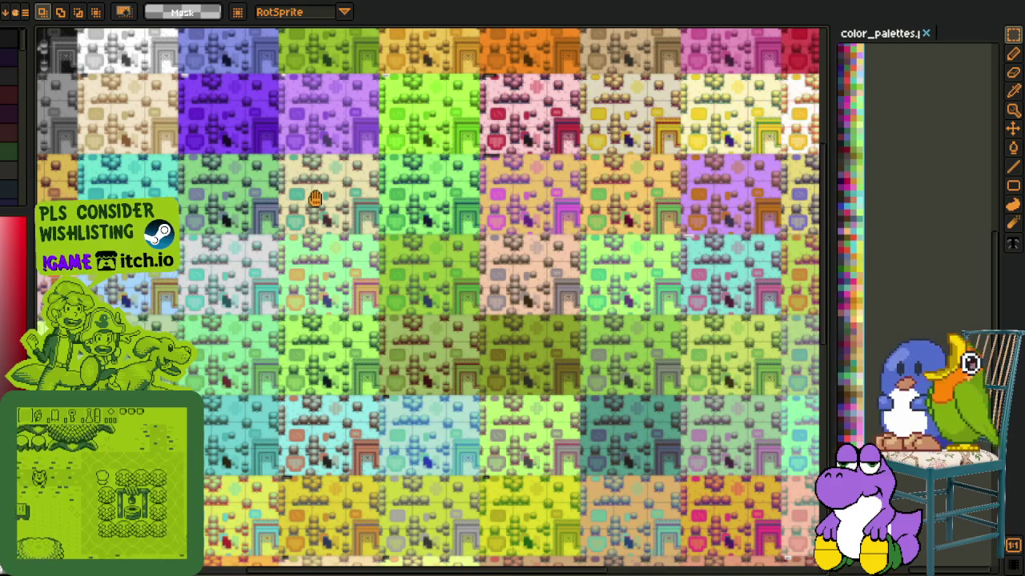
{"action": "mouse_move", "coordinate": [422, 359]}
{"action": "left_mouse_down"}
{"action": "mouse_move", "coordinate": [307, 223]}
{"action": "mouse_move", "coordinate": [200, 48]}
{"action": "left_mouse_up"}
{"action": "left_click_drag", "start_coordinate": [245, 572], "coordinate": [245, 529]}
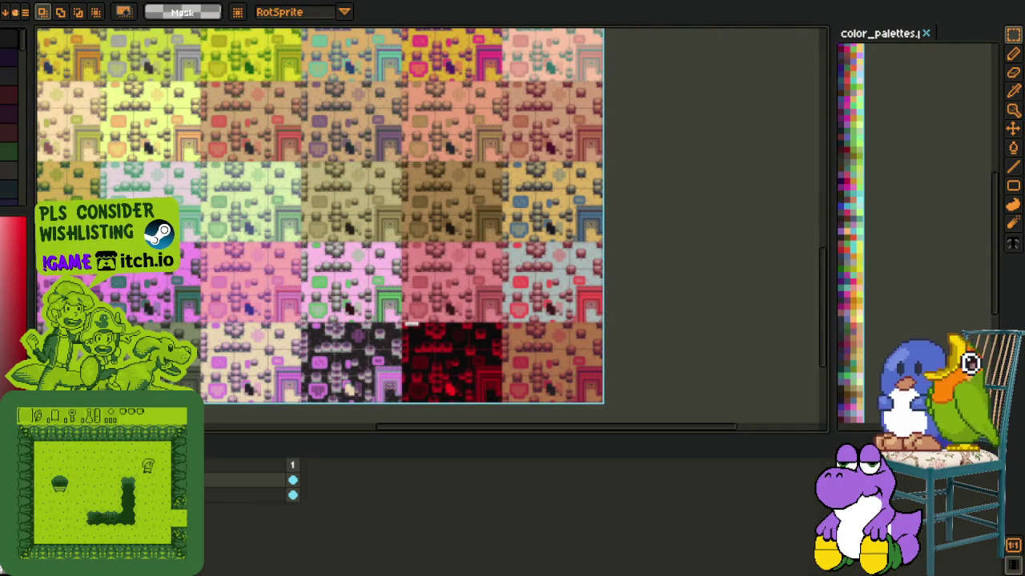
{"action": "key", "text": "space"}
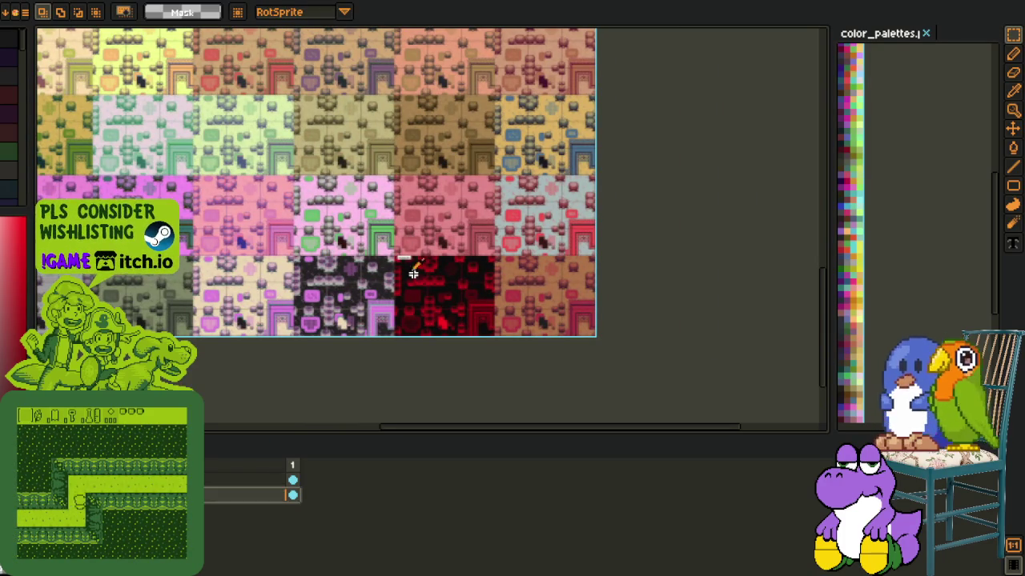
{"action": "key", "text": "i"}
{"action": "scroll", "coordinate": [404, 257], "scroll_direction": "up", "scroll_amount": 2}
Select the 'virtual quack' label and replace its white box colour with dark
{"action": "scroll", "coordinate": [392, 245], "scroll_direction": "up", "scroll_amount": 1}
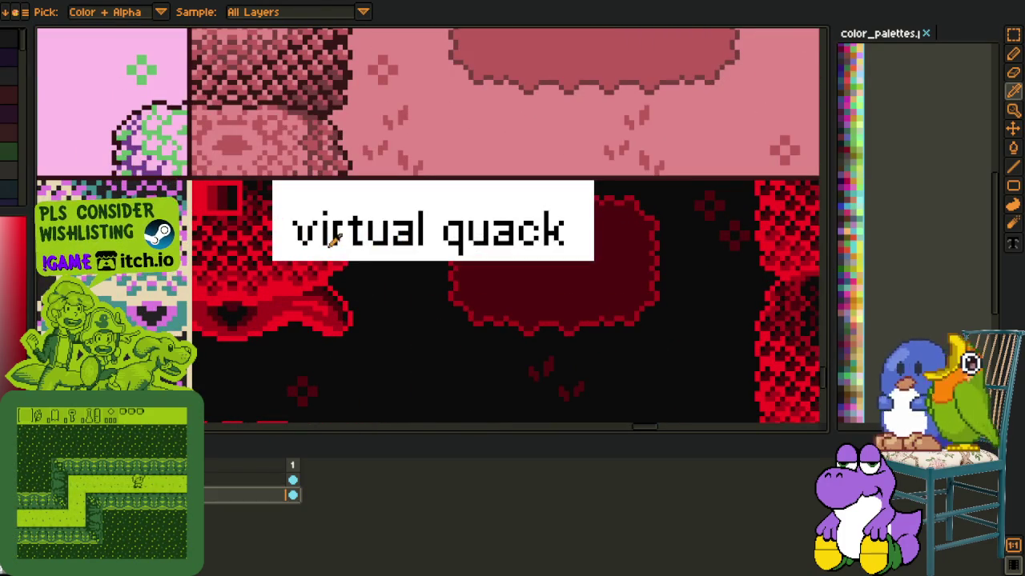
{"action": "scroll", "coordinate": [324, 228], "scroll_direction": "down", "scroll_amount": 1}
{"action": "key", "text": "Tab"}
{"action": "scroll", "coordinate": [324, 228], "scroll_direction": "up", "scroll_amount": 1}
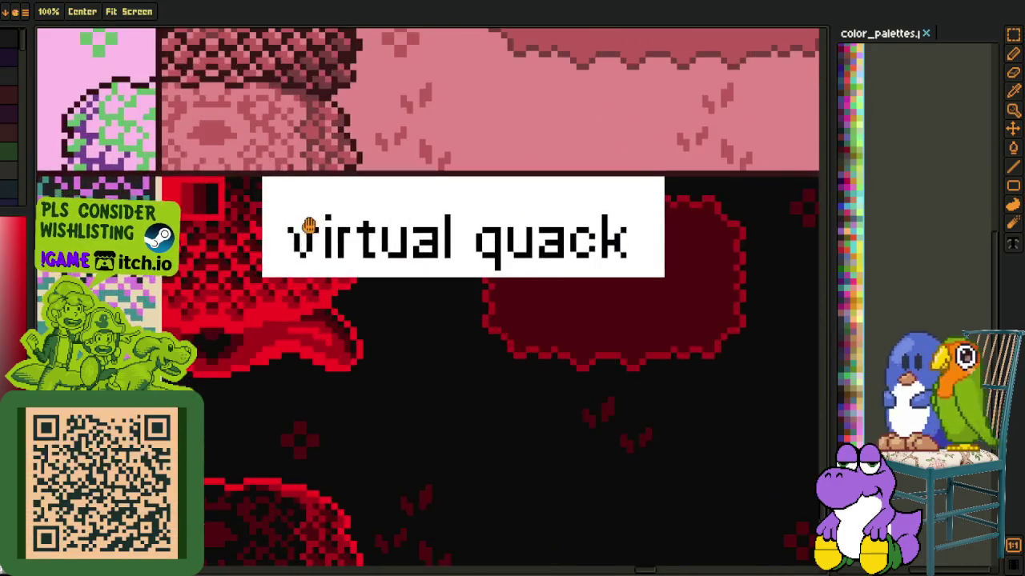
{"action": "scroll", "coordinate": [300, 236], "scroll_direction": "up", "scroll_amount": 1}
{"action": "left_click_drag", "start_coordinate": [197, 249], "coordinate": [713, 461]}
{"action": "key", "text": "i"}
{"action": "left_click", "coordinate": [371, 324]}
{"action": "key", "text": "shift+r"}
{"action": "left_click", "coordinate": [408, 448]}
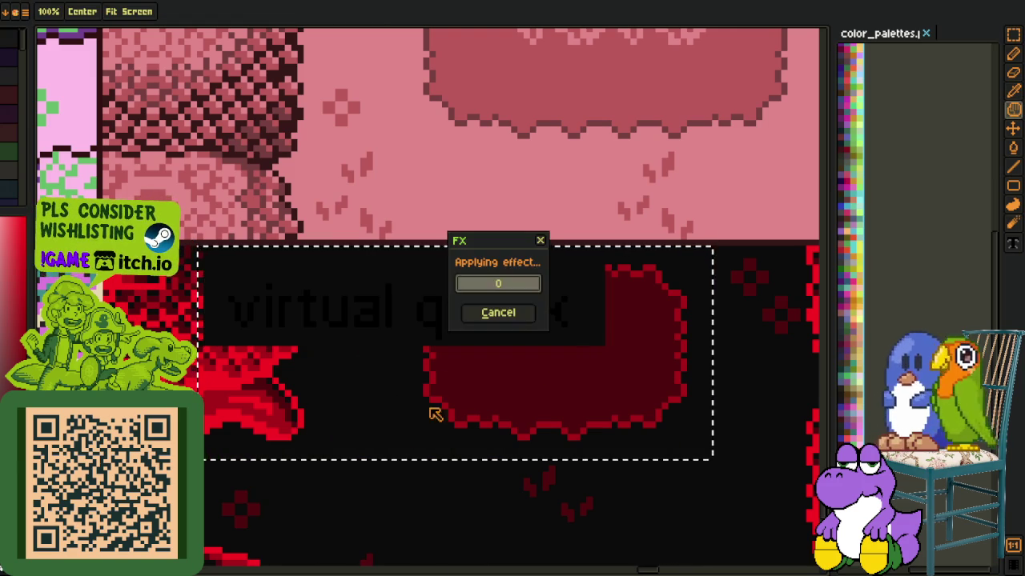
Replace the label's dark text with red to match the red-on-black map
{"action": "scroll", "coordinate": [435, 361], "scroll_direction": "up", "scroll_amount": 3}
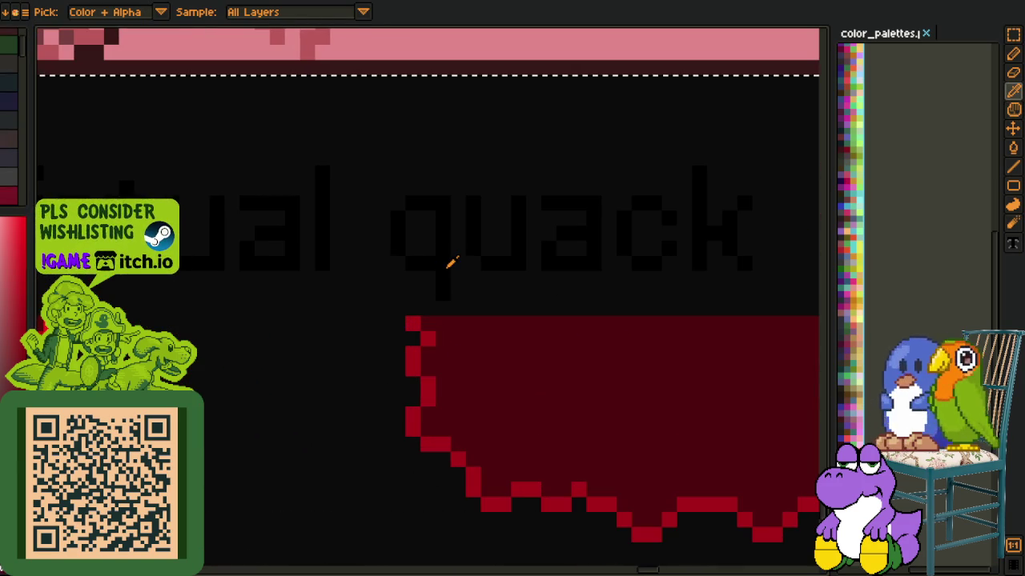
{"action": "key", "text": "shift+r"}
{"action": "left_click", "coordinate": [419, 452]}
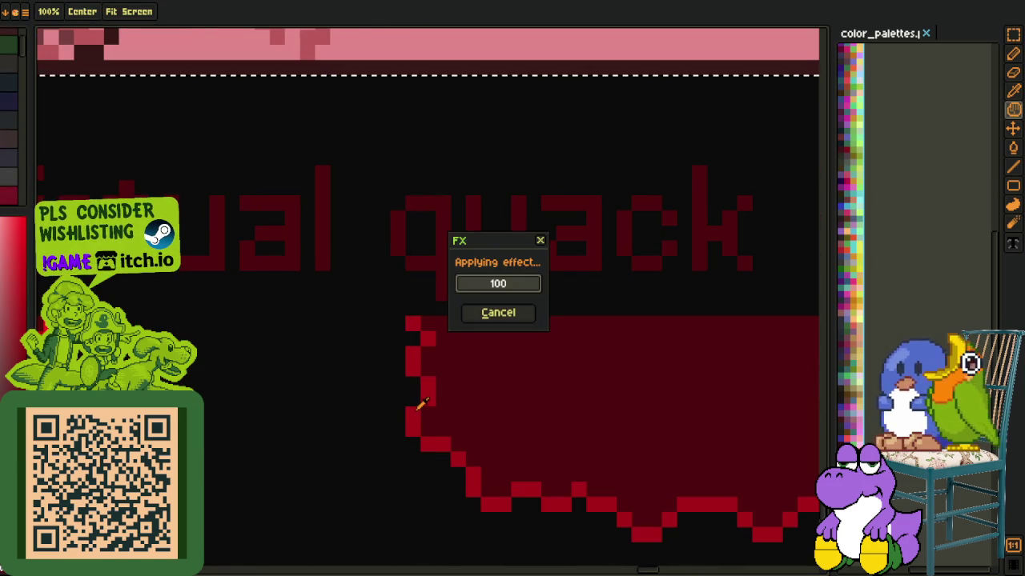
{"action": "scroll", "coordinate": [422, 417], "scroll_direction": "down", "scroll_amount": 3}
{"action": "key", "text": "v"}
{"action": "scroll", "coordinate": [589, 272], "scroll_direction": "up", "scroll_amount": 1}
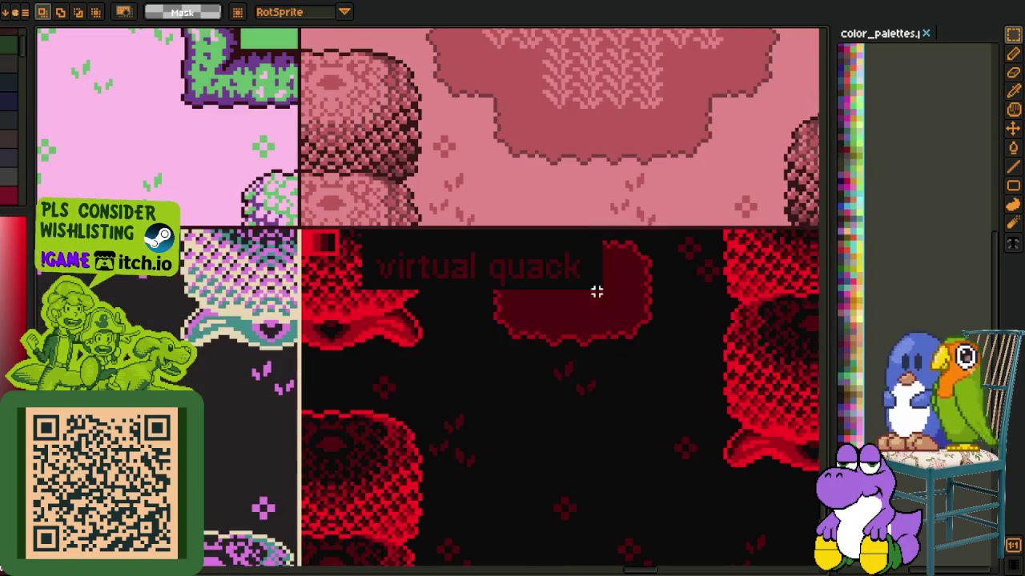
{"action": "key", "text": "h"}
{"action": "scroll", "coordinate": [589, 272], "scroll_direction": "down", "scroll_amount": 2}
{"action": "scroll", "coordinate": [589, 272], "scroll_direction": "down", "scroll_amount": 1}
Bring the Yesterday's Grunge tile into view and marquee-select its label
{"action": "mouse_move", "coordinate": [589, 344]}
{"action": "left_mouse_down"}
{"action": "mouse_move", "coordinate": [275, 293]}
{"action": "mouse_move", "coordinate": [406, 286]}
{"action": "left_mouse_up"}
{"action": "mouse_move", "coordinate": [264, 300]}
{"action": "left_mouse_down"}
{"action": "mouse_move", "coordinate": [366, 297]}
{"action": "mouse_move", "coordinate": [377, 313]}
{"action": "left_mouse_up"}
{"action": "scroll", "coordinate": [376, 313], "scroll_direction": "up", "scroll_amount": 1}
{"action": "scroll", "coordinate": [376, 226], "scroll_direction": "up", "scroll_amount": 3}
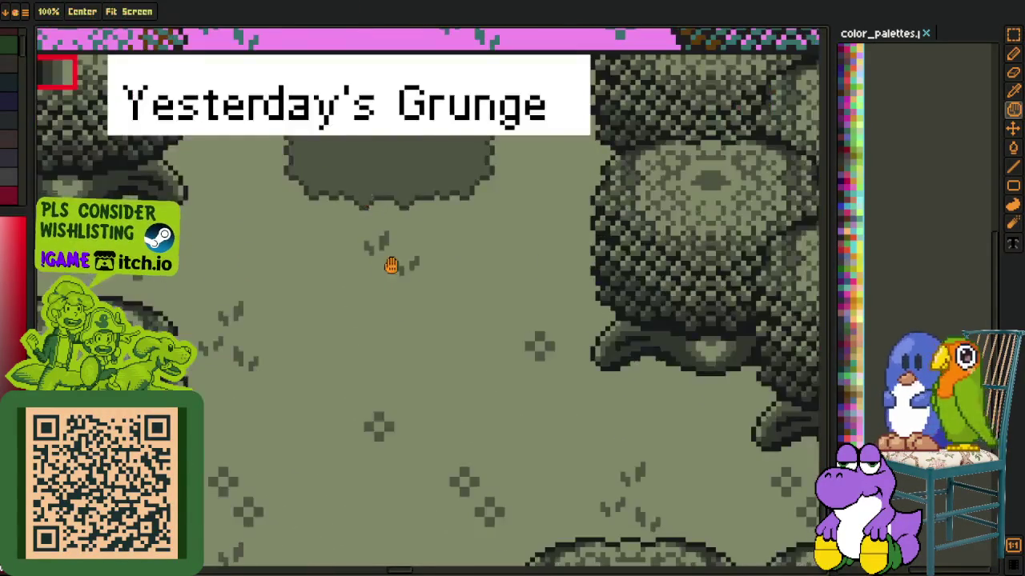
{"action": "left_click_drag", "start_coordinate": [376, 226], "coordinate": [425, 371]}
{"action": "key", "text": "m"}
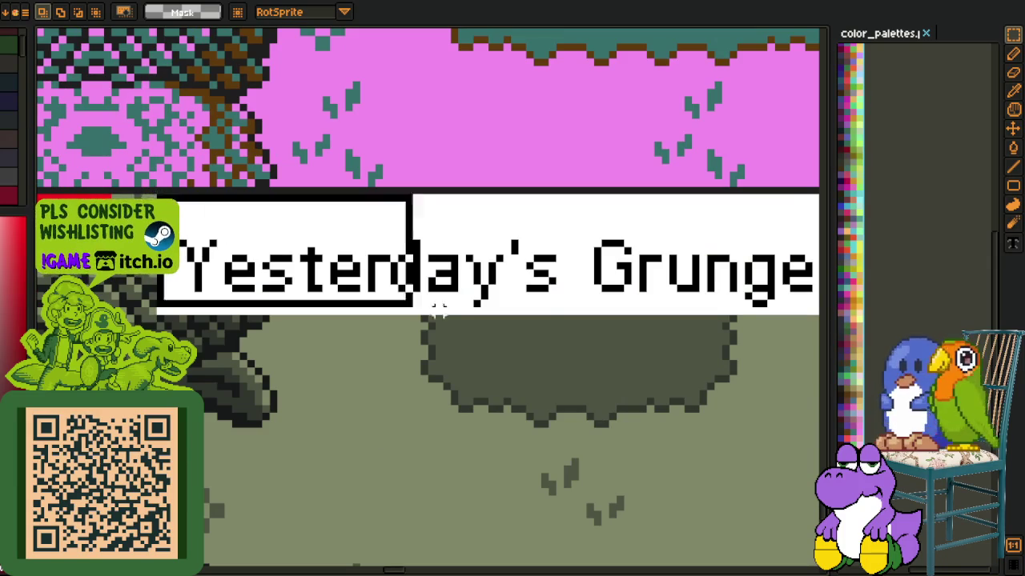
{"action": "left_click_drag", "start_coordinate": [298, 272], "coordinate": [477, 401]}
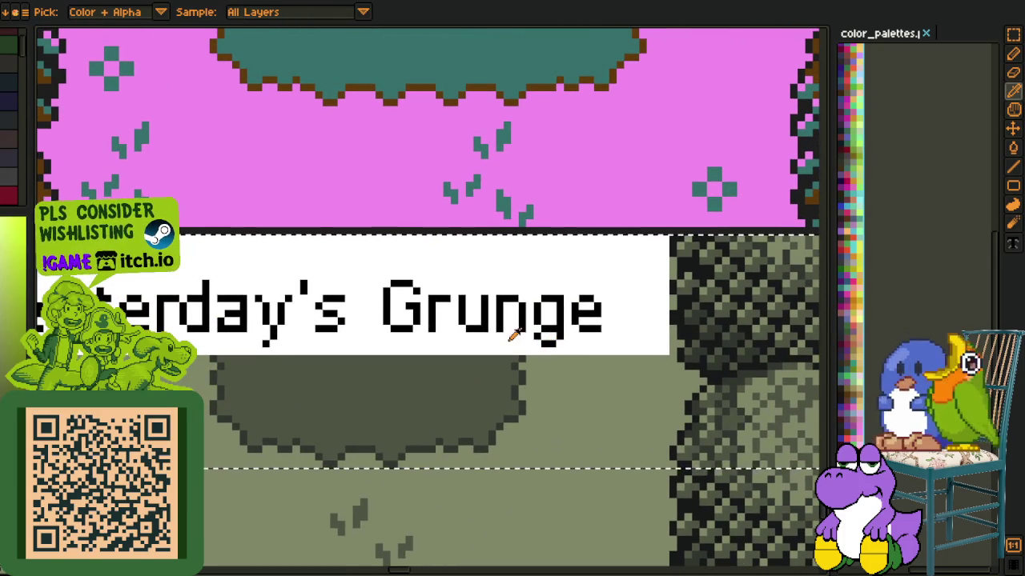
Replace the label's white with sage #828767 and its black lettering with dark green #4e5342
{"action": "key", "text": "shift+r"}
{"action": "left_click", "coordinate": [407, 451]}
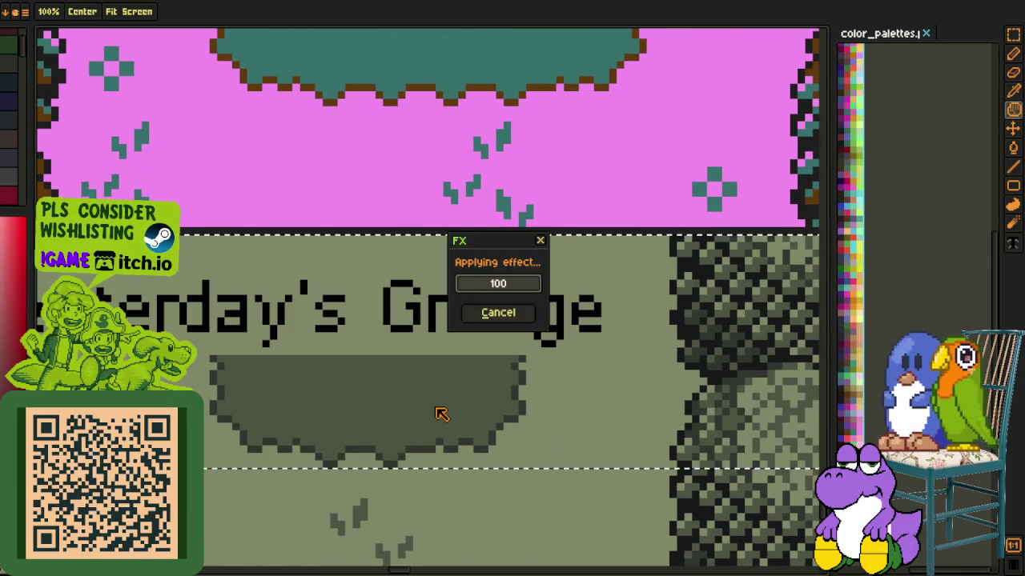
{"action": "key", "text": "i"}
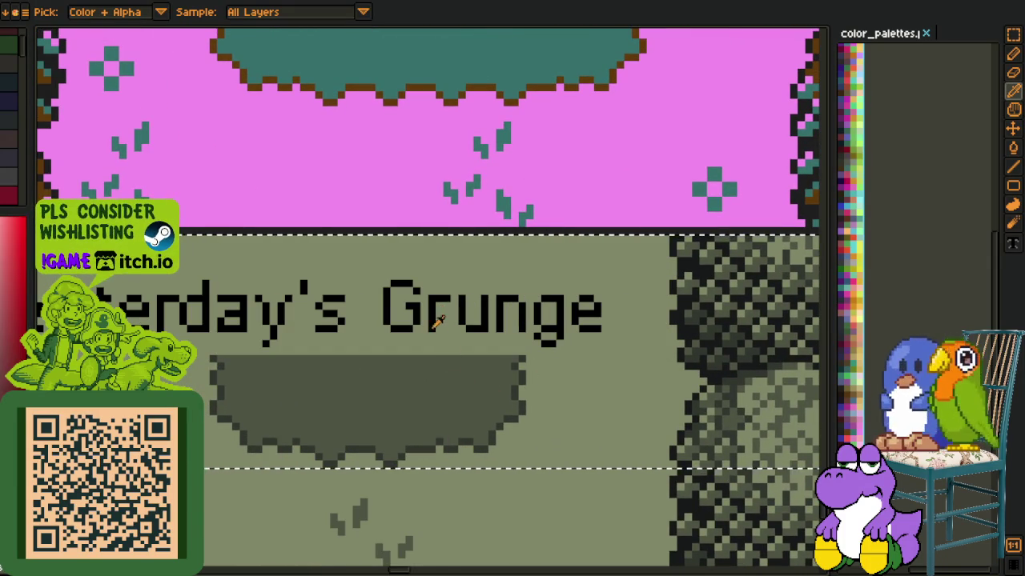
{"action": "left_click", "coordinate": [435, 315]}
{"action": "key", "text": "shift+r"}
{"action": "left_click", "coordinate": [408, 451]}
{"action": "key", "text": "i"}
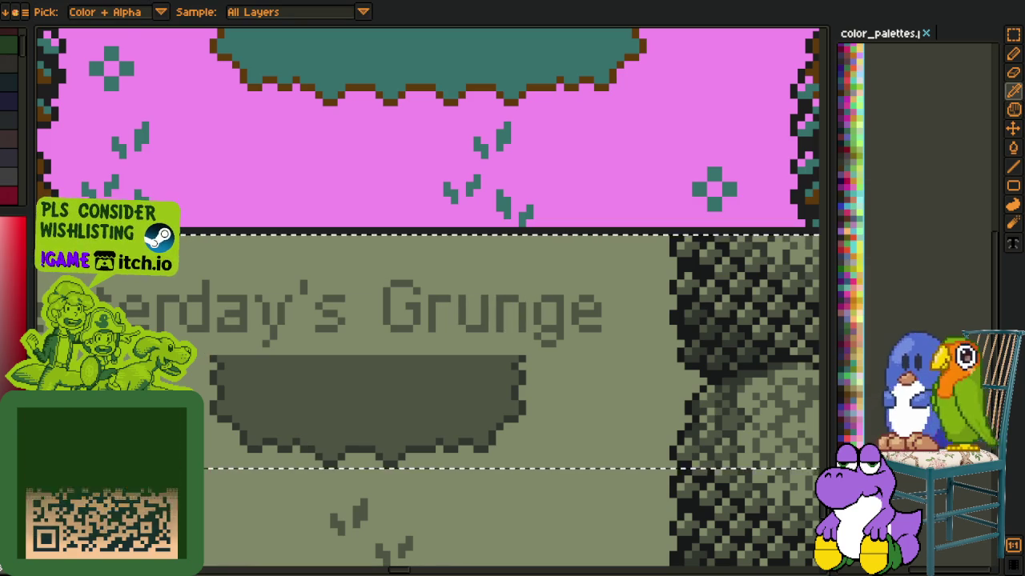
{"action": "scroll", "coordinate": [331, 274], "scroll_direction": "down", "scroll_amount": 3}
Move the view to the grey tile and rectangle-select the abo label
{"action": "left_click_drag", "start_coordinate": [112, 398], "coordinate": [636, 308]}
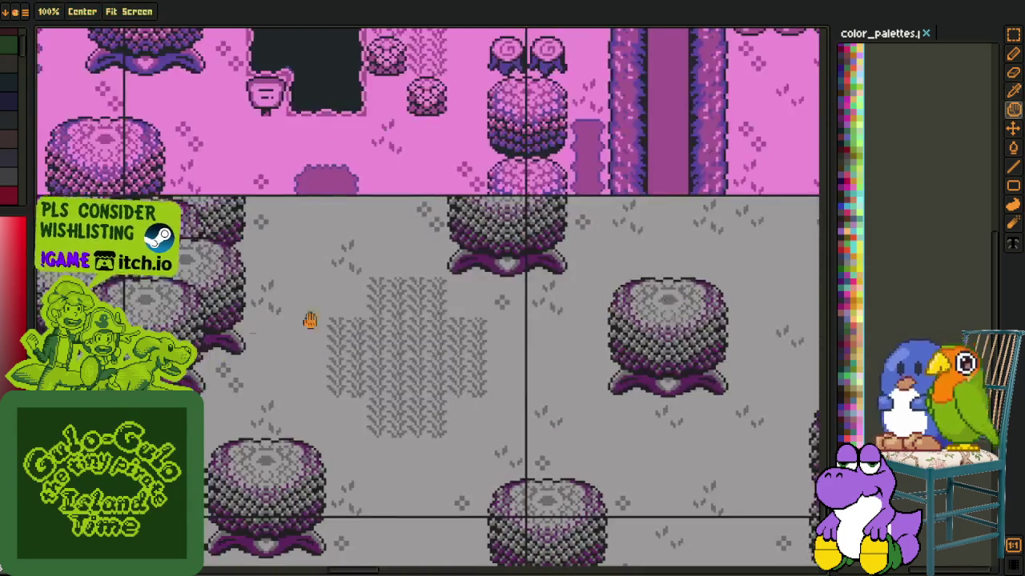
{"action": "mouse_move", "coordinate": [304, 320]}
{"action": "left_mouse_down"}
{"action": "mouse_move", "coordinate": [395, 343]}
{"action": "mouse_move", "coordinate": [474, 307]}
{"action": "left_mouse_up"}
{"action": "scroll", "coordinate": [474, 307], "scroll_direction": "down", "scroll_amount": 3}
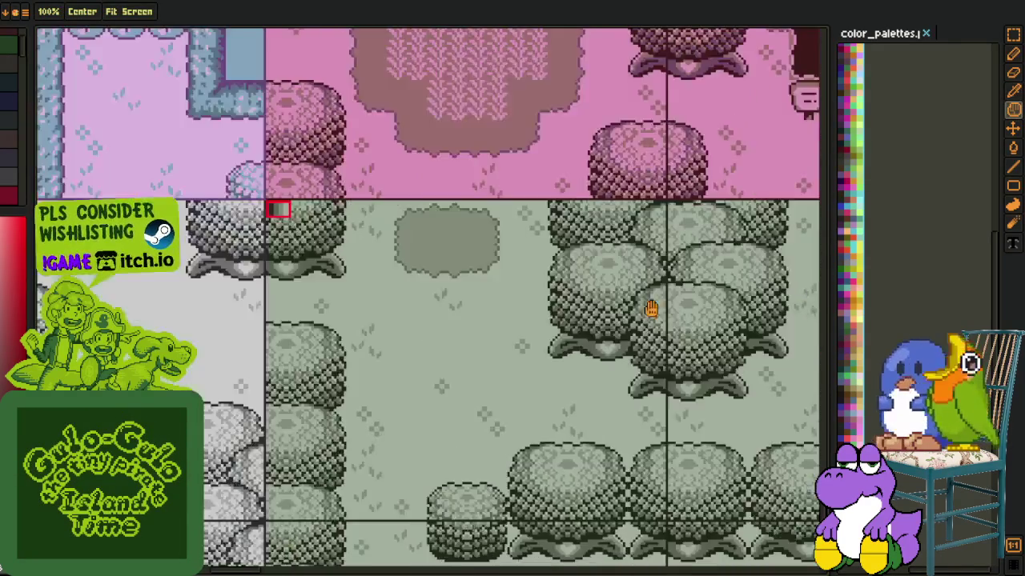
{"action": "scroll", "coordinate": [474, 319], "scroll_direction": "down", "scroll_amount": 2}
{"action": "left_click_drag", "start_coordinate": [376, 362], "coordinate": [556, 336]}
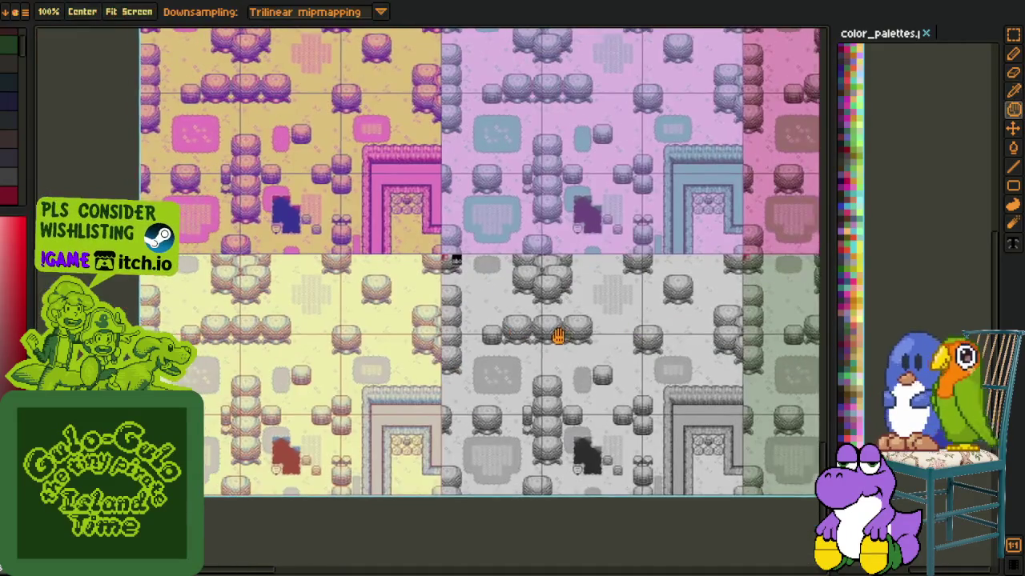
{"action": "scroll", "coordinate": [346, 240], "scroll_direction": "up", "scroll_amount": 3}
{"action": "key", "text": "m"}
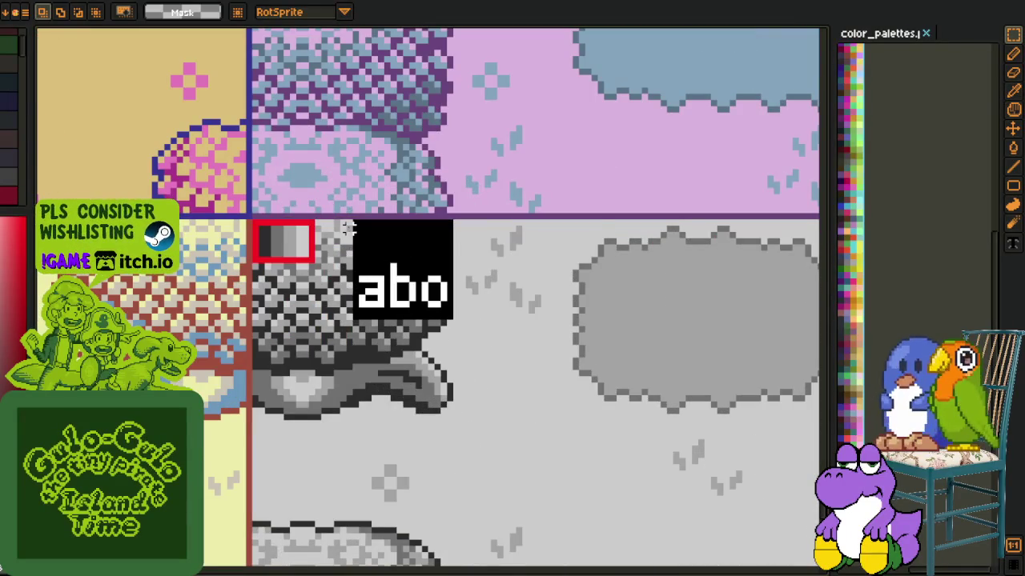
{"action": "scroll", "coordinate": [368, 225], "scroll_direction": "up", "scroll_amount": 1}
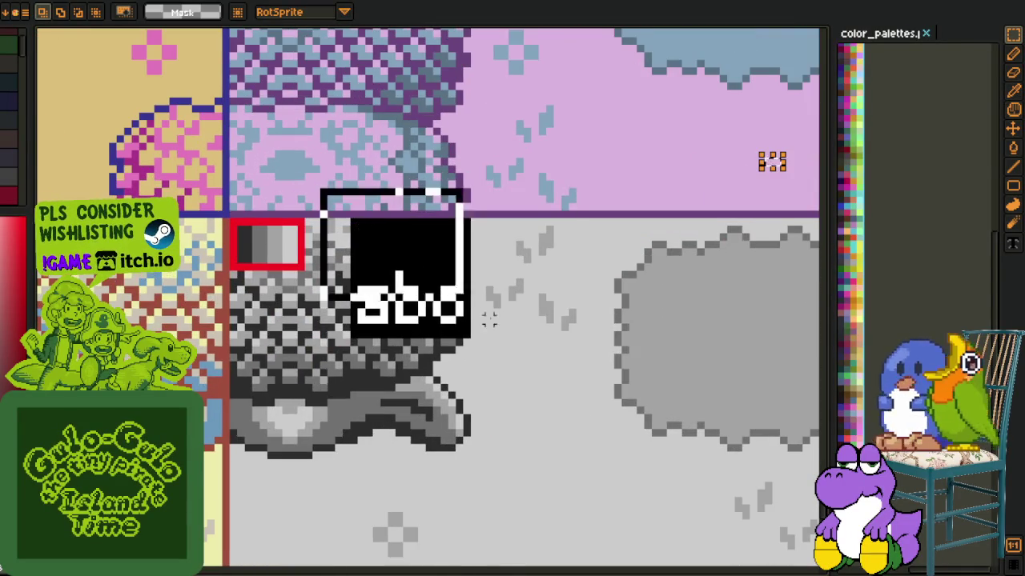
{"action": "scroll", "coordinate": [498, 317], "scroll_direction": "up", "scroll_amount": 2}
Replace the abo label's black band #000000 with light grey #cdcdcd
{"action": "key", "text": "shift+r"}
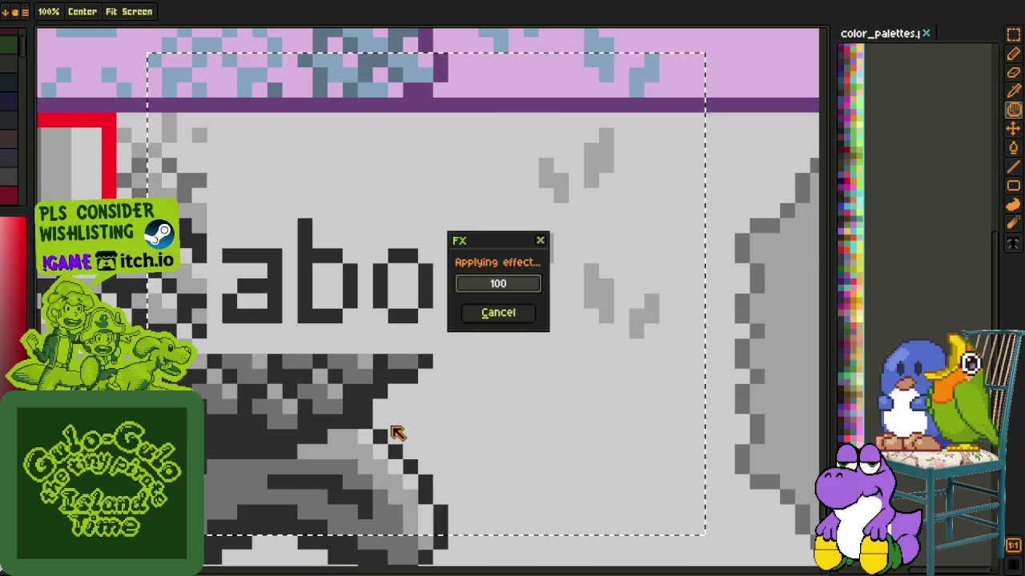
{"action": "scroll", "coordinate": [400, 432], "scroll_direction": "down", "scroll_amount": 1}
{"action": "key", "text": "m"}
{"action": "scroll", "coordinate": [648, 340], "scroll_direction": "down", "scroll_amount": 2}
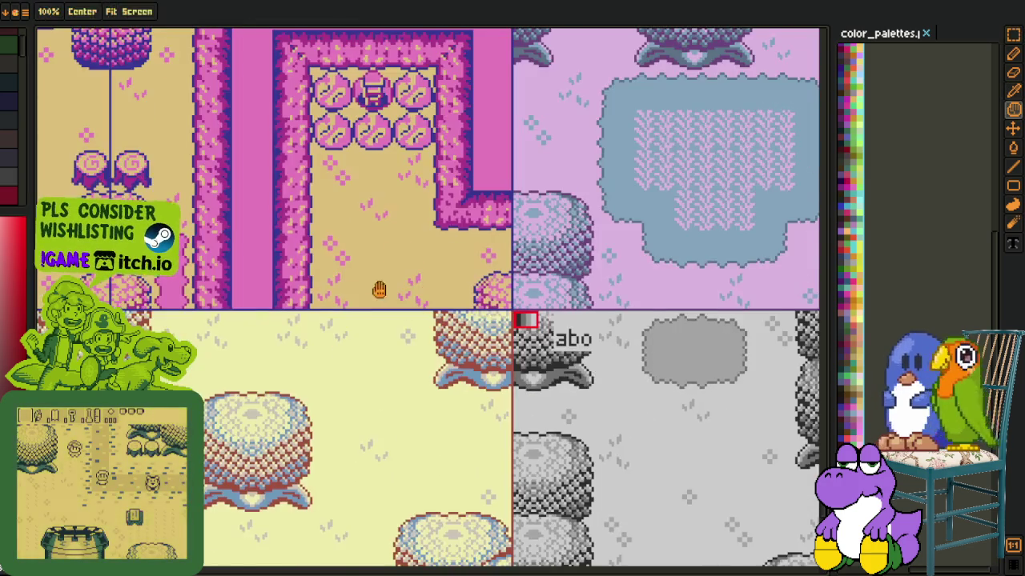
{"action": "scroll", "coordinate": [560, 336], "scroll_direction": "down", "scroll_amount": 1}
{"action": "scroll", "coordinate": [520, 328], "scroll_direction": "down", "scroll_amount": 1}
{"action": "mouse_move", "coordinate": [508, 328]}
{"action": "left_mouse_down"}
{"action": "mouse_move", "coordinate": [469, 393]}
{"action": "mouse_move", "coordinate": [405, 403]}
{"action": "mouse_move", "coordinate": [423, 395]}
{"action": "mouse_move", "coordinate": [407, 366]}
{"action": "mouse_move", "coordinate": [320, 362]}
{"action": "left_mouse_up"}
{"action": "mouse_move", "coordinate": [546, 356]}
{"action": "left_mouse_down"}
{"action": "mouse_move", "coordinate": [222, 357]}
{"action": "mouse_move", "coordinate": [263, 355]}
{"action": "left_mouse_up"}
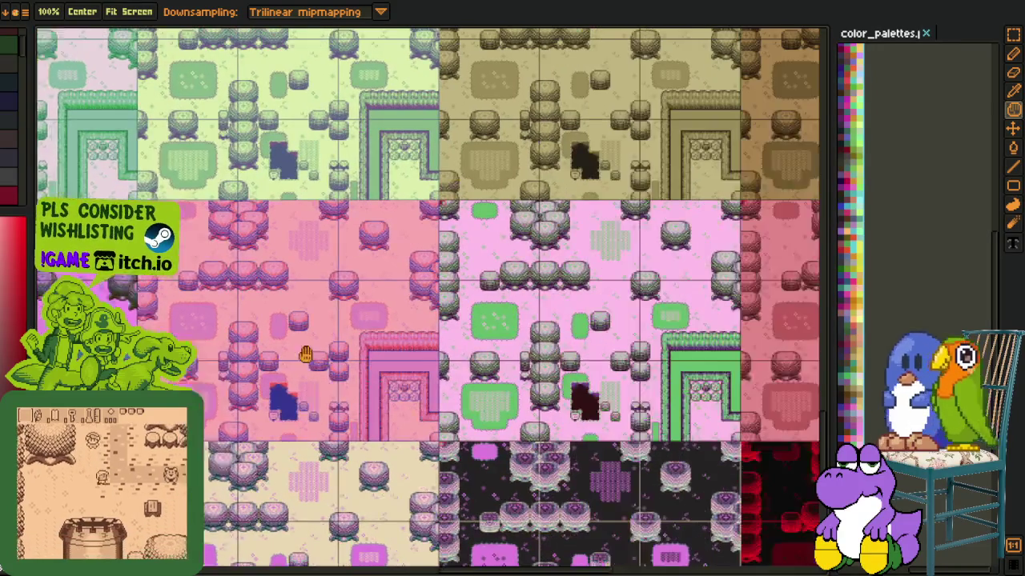
{"action": "left_click_drag", "start_coordinate": [505, 350], "coordinate": [454, 350]}
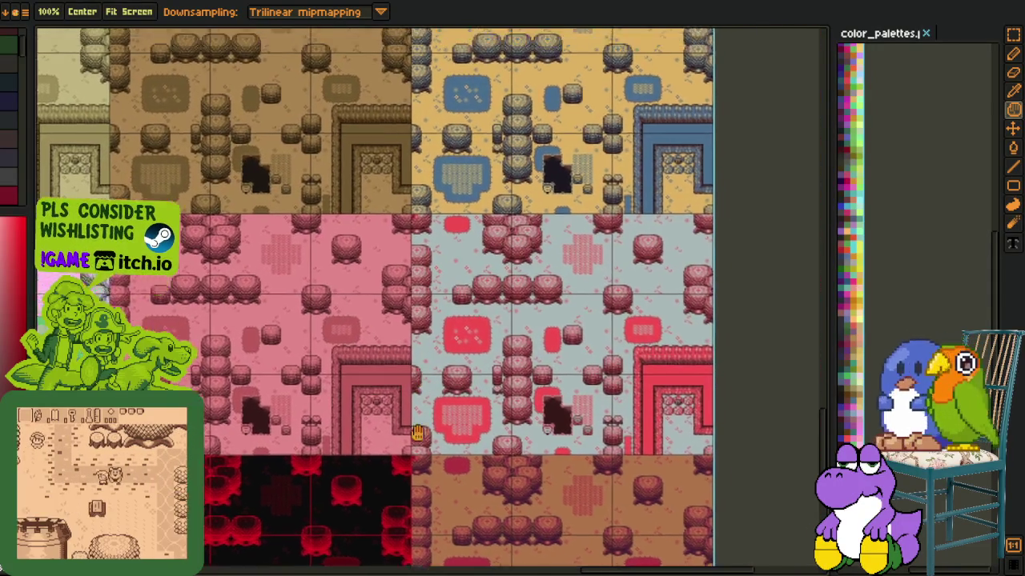
{"action": "left_click_drag", "start_coordinate": [417, 432], "coordinate": [373, 560]}
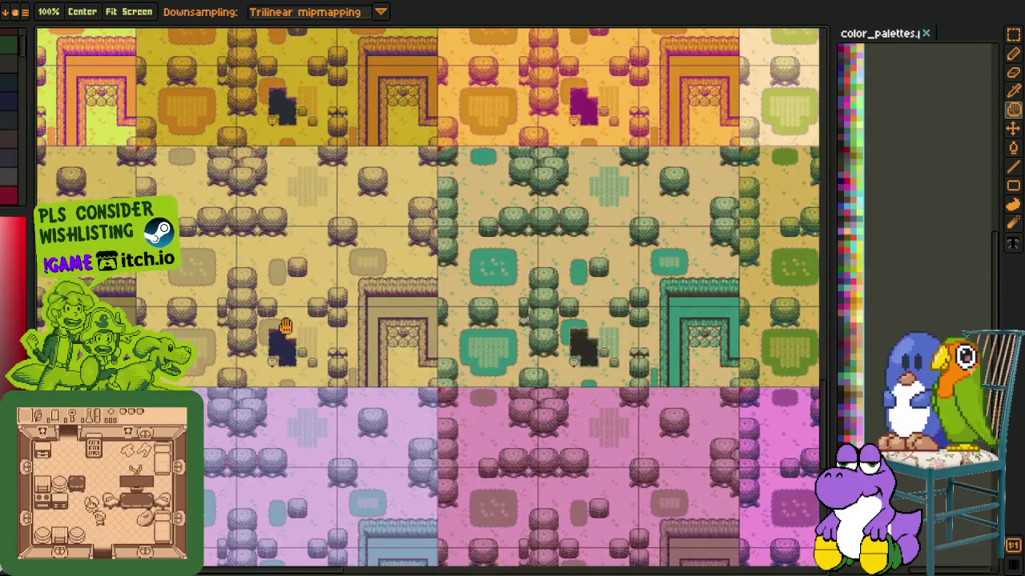
{"action": "mouse_move", "coordinate": [286, 326]}
{"action": "left_mouse_down"}
{"action": "mouse_move", "coordinate": [418, 470]}
{"action": "mouse_move", "coordinate": [339, 356]}
{"action": "mouse_move", "coordinate": [621, 323]}
{"action": "mouse_move", "coordinate": [600, 301]}
{"action": "left_mouse_up"}
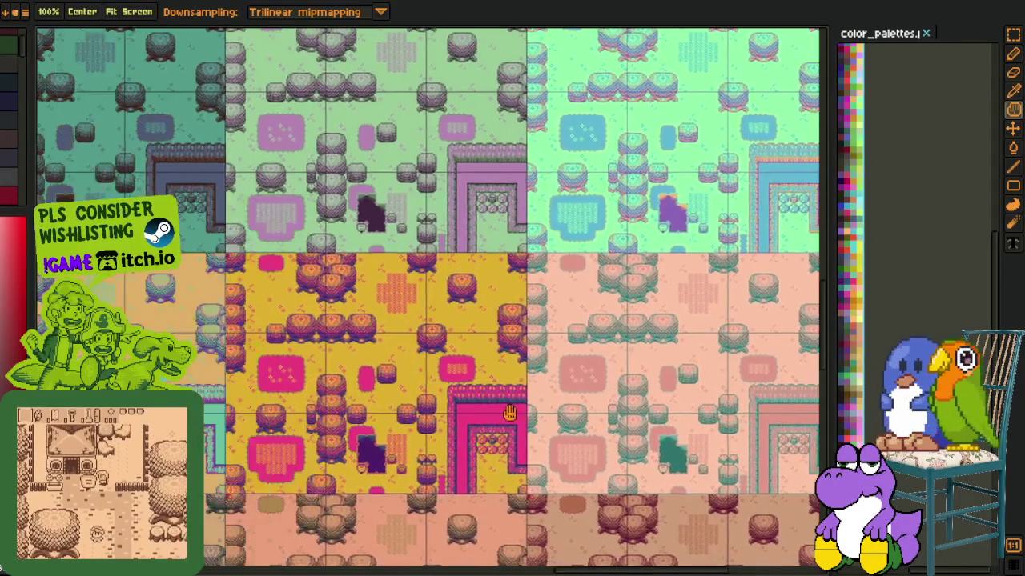
{"action": "mouse_move", "coordinate": [600, 301]}
{"action": "left_mouse_down"}
{"action": "mouse_move", "coordinate": [262, 425]}
{"action": "mouse_move", "coordinate": [436, 412]}
{"action": "left_mouse_up"}
{"action": "scroll", "coordinate": [449, 397], "scroll_direction": "up", "scroll_amount": 2}
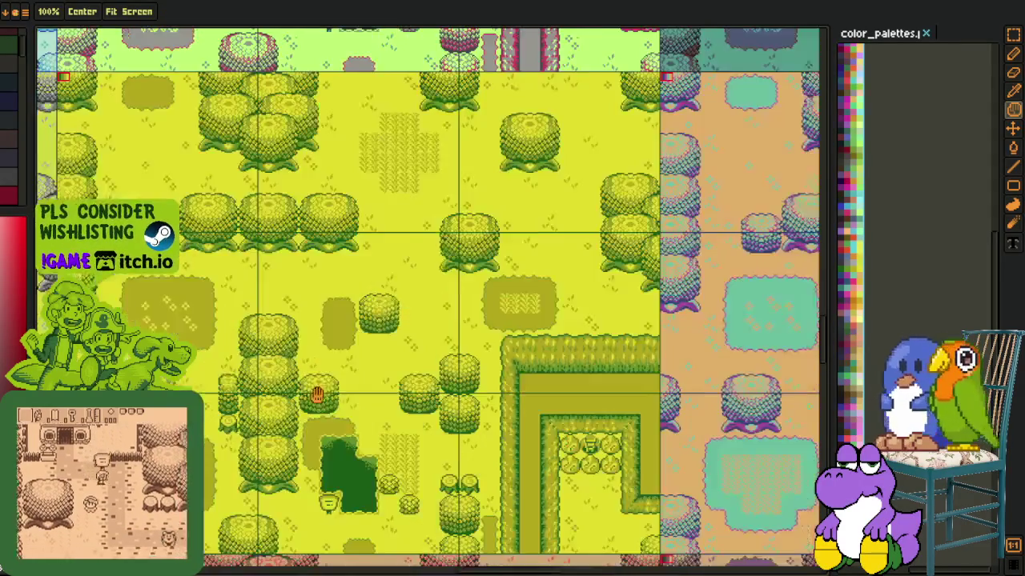
Bring the Cosmic Wonder label into view, select it and sample the tile's colours
{"action": "scroll", "coordinate": [449, 394], "scroll_direction": "down", "scroll_amount": 4}
{"action": "scroll", "coordinate": [698, 362], "scroll_direction": "up", "scroll_amount": 2}
{"action": "left_click_drag", "start_coordinate": [698, 362], "coordinate": [383, 451]}
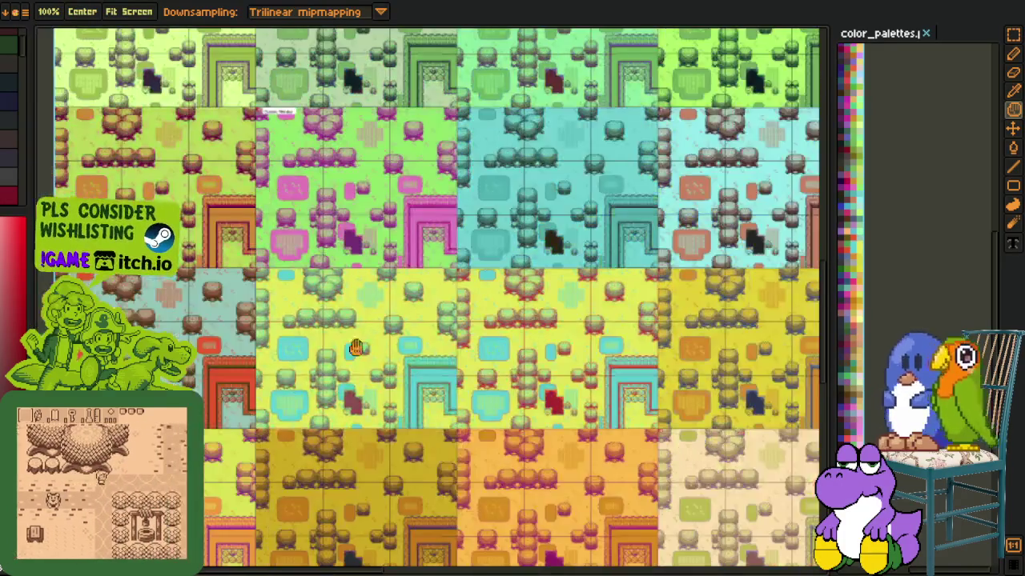
{"action": "key", "text": "r"}
{"action": "scroll", "coordinate": [352, 185], "scroll_direction": "up", "scroll_amount": 5}
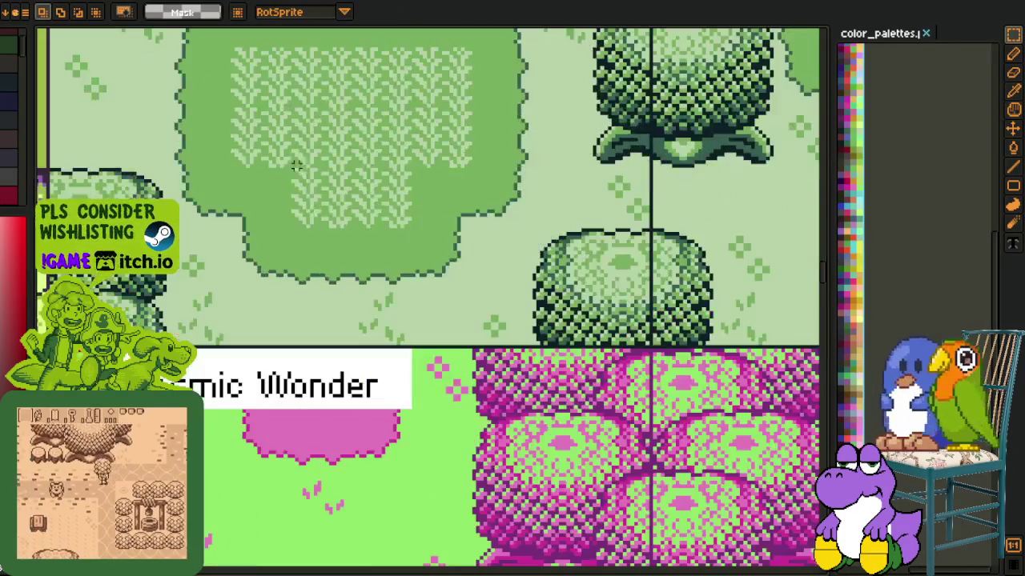
{"action": "scroll", "coordinate": [349, 418], "scroll_direction": "up", "scroll_amount": 2}
{"action": "key", "text": "i"}
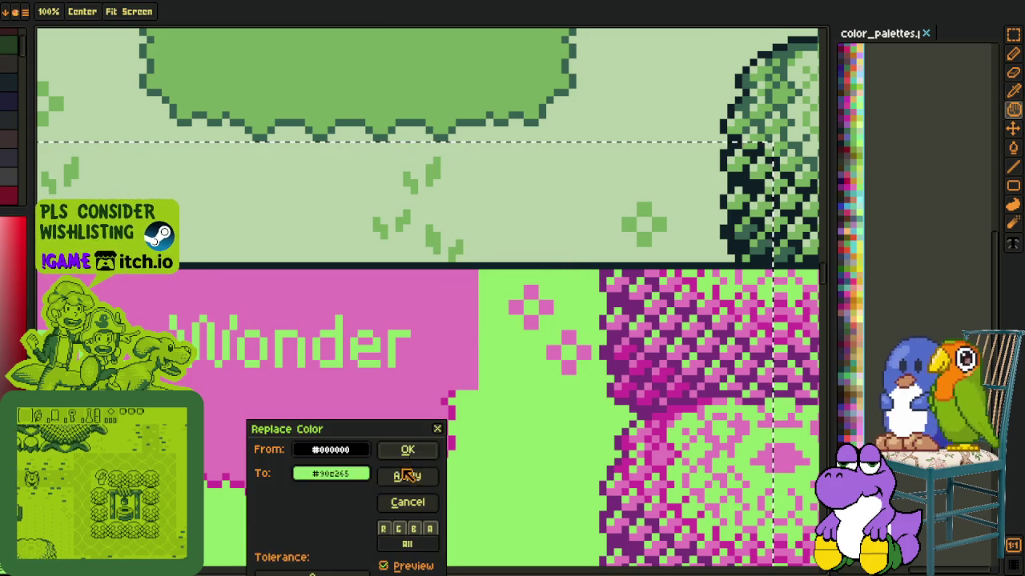
Recolour the Cosmic Wonder lettering from black #000000 to light green #90e265
{"action": "left_click", "coordinate": [407, 449]}
{"action": "scroll", "coordinate": [414, 428], "scroll_direction": "down", "scroll_amount": 2}
{"action": "scroll", "coordinate": [476, 412], "scroll_direction": "down", "scroll_amount": 3}
{"action": "key", "text": "r"}
{"action": "scroll", "coordinate": [417, 388], "scroll_direction": "down", "scroll_amount": 1}
{"action": "scroll", "coordinate": [417, 388], "scroll_direction": "down", "scroll_amount": 1}
{"action": "scroll", "coordinate": [417, 388], "scroll_direction": "down", "scroll_amount": 2}
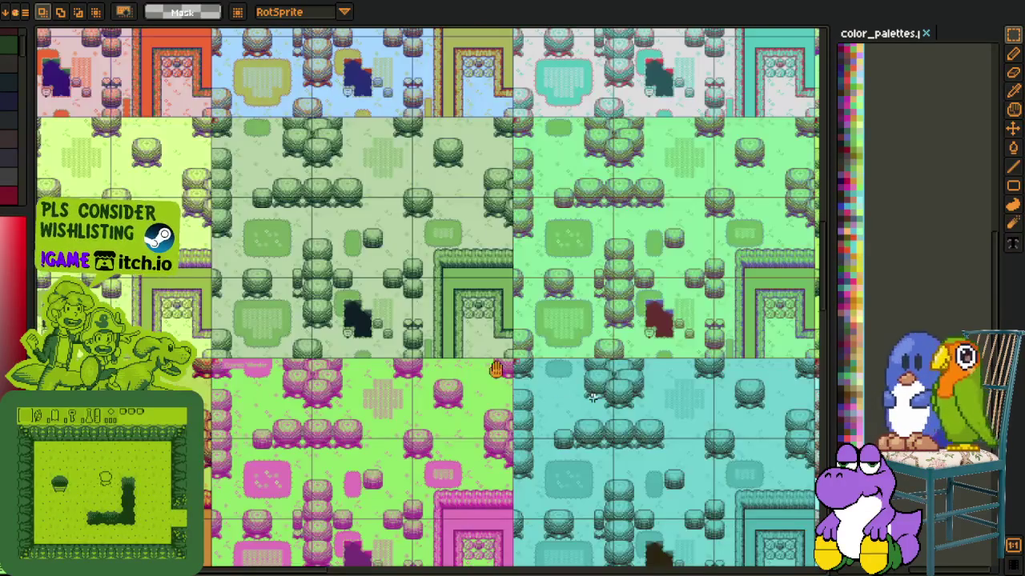
{"action": "key", "text": "h"}
{"action": "mouse_move", "coordinate": [529, 379]}
{"action": "left_mouse_down"}
{"action": "mouse_move", "coordinate": [489, 341]}
{"action": "mouse_move", "coordinate": [344, 506]}
{"action": "mouse_move", "coordinate": [675, 473]}
{"action": "mouse_move", "coordinate": [448, 439]}
{"action": "mouse_move", "coordinate": [655, 387]}
{"action": "mouse_move", "coordinate": [313, 322]}
{"action": "mouse_move", "coordinate": [308, 497]}
{"action": "left_mouse_up"}
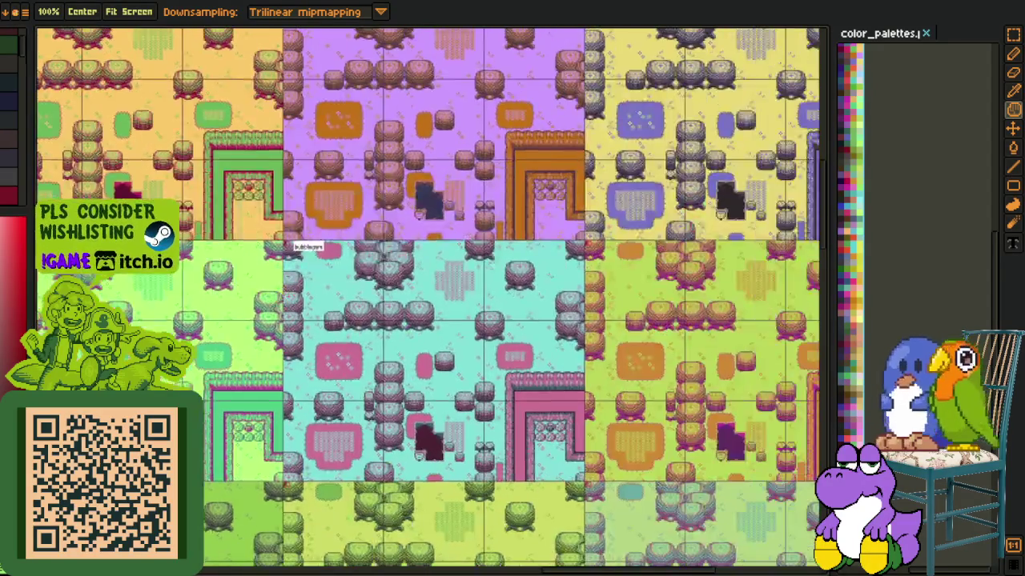
Sample the tile colours and turn the strawberry banana label's band yellow
{"action": "scroll", "coordinate": [485, 240], "scroll_direction": "up", "scroll_amount": 5}
{"action": "key", "text": "o"}
{"action": "left_click", "coordinate": [215, 304]}
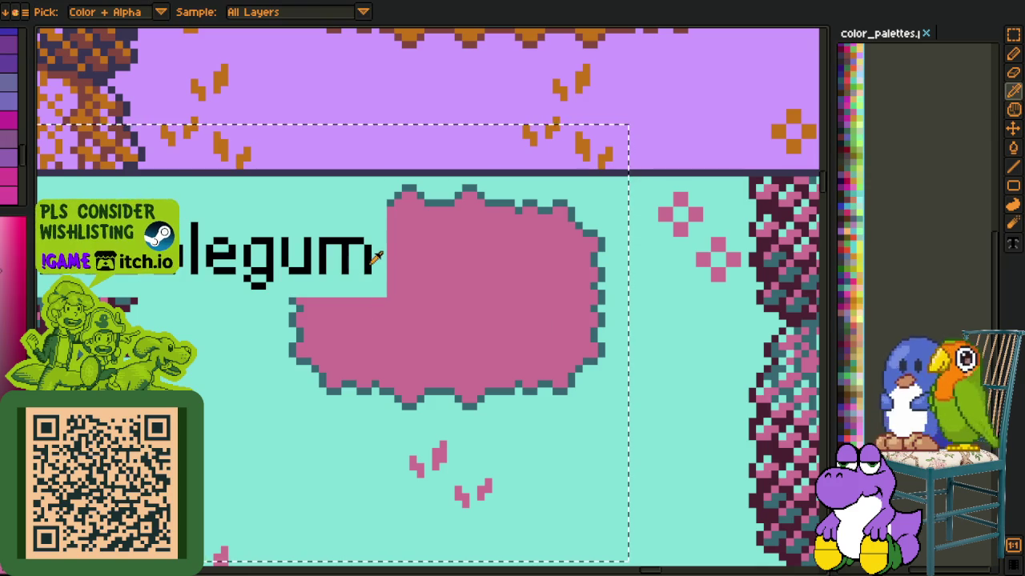
{"action": "key", "text": "shift+r"}
{"action": "scroll", "coordinate": [497, 406], "scroll_direction": "down", "scroll_amount": 3}
{"action": "scroll", "coordinate": [497, 406], "scroll_direction": "down", "scroll_amount": 2}
{"action": "scroll", "coordinate": [497, 406], "scroll_direction": "up", "scroll_amount": 2}
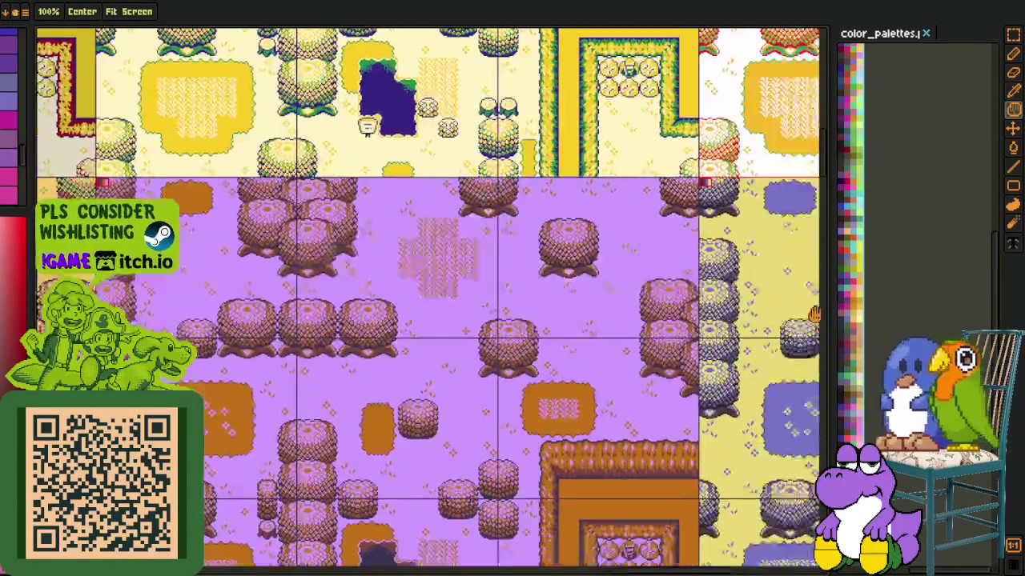
{"action": "scroll", "coordinate": [340, 333], "scroll_direction": "down", "scroll_amount": 2}
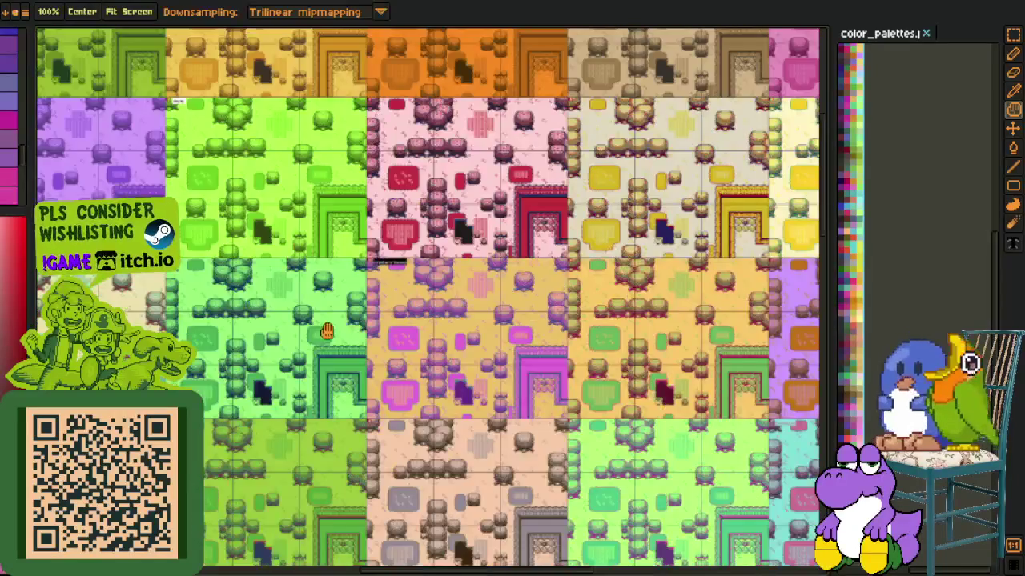
{"action": "scroll", "coordinate": [457, 288], "scroll_direction": "up", "scroll_amount": 3}
{"action": "scroll", "coordinate": [457, 289], "scroll_direction": "up", "scroll_amount": 1}
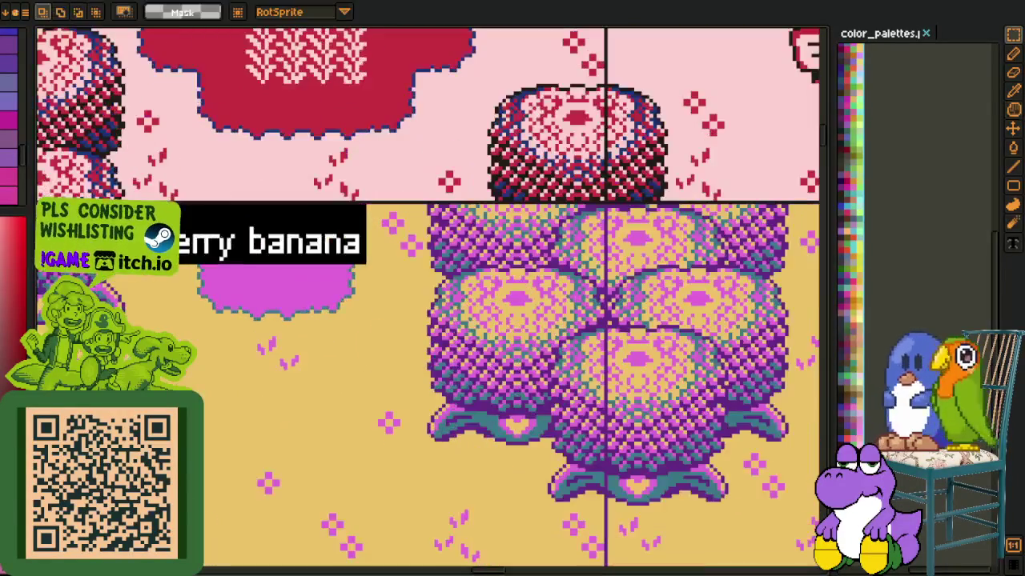
{"action": "key", "text": "i"}
{"action": "scroll", "coordinate": [360, 335], "scroll_direction": "up", "scroll_amount": 2}
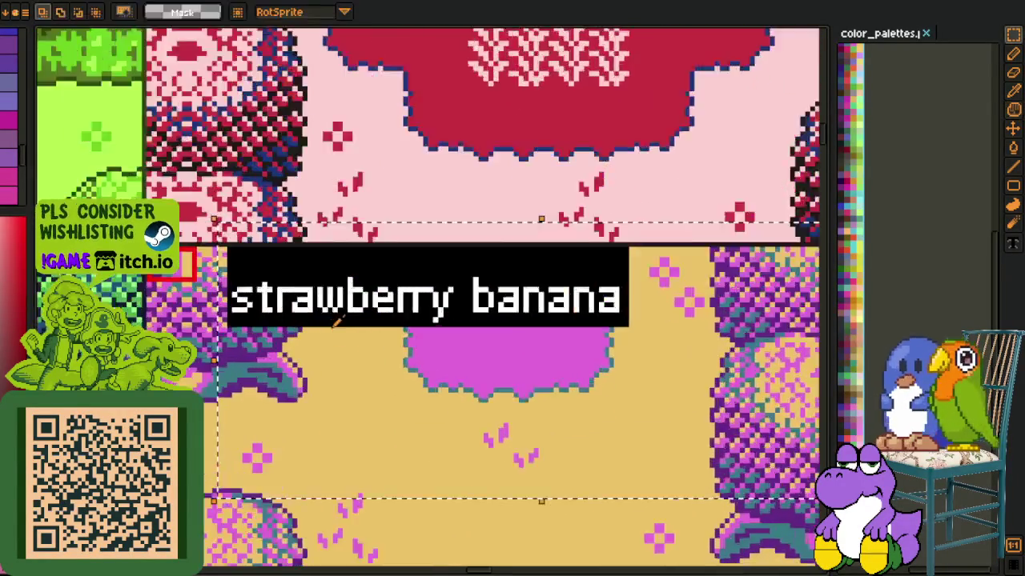
{"action": "scroll", "coordinate": [360, 335], "scroll_direction": "up", "scroll_amount": 1}
{"action": "key", "text": "shift+r"}
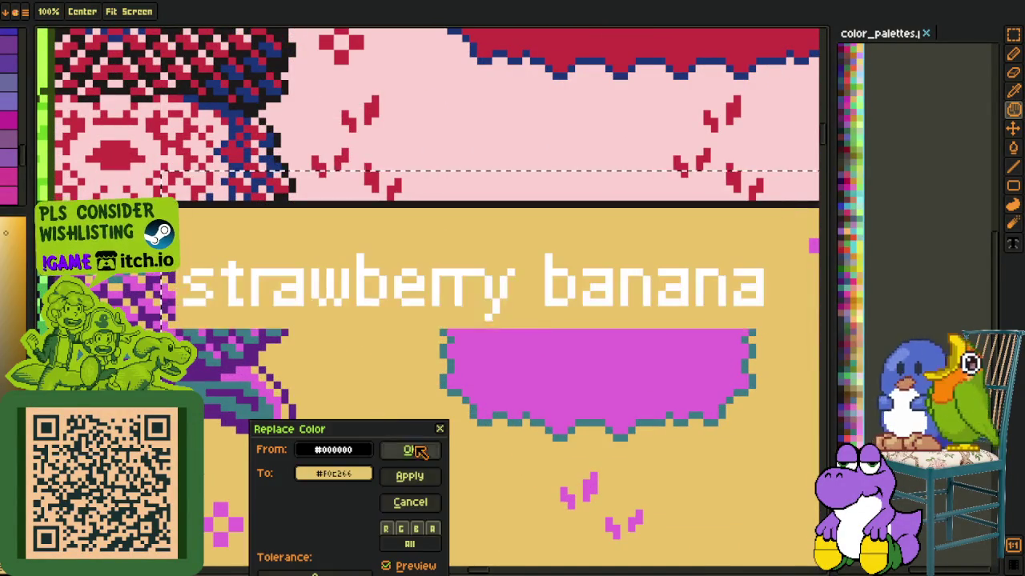
{"action": "key", "text": "Return"}
Make the strawberry banana lettering the magenta sampled from its tile
{"action": "left_click", "coordinate": [493, 350]}
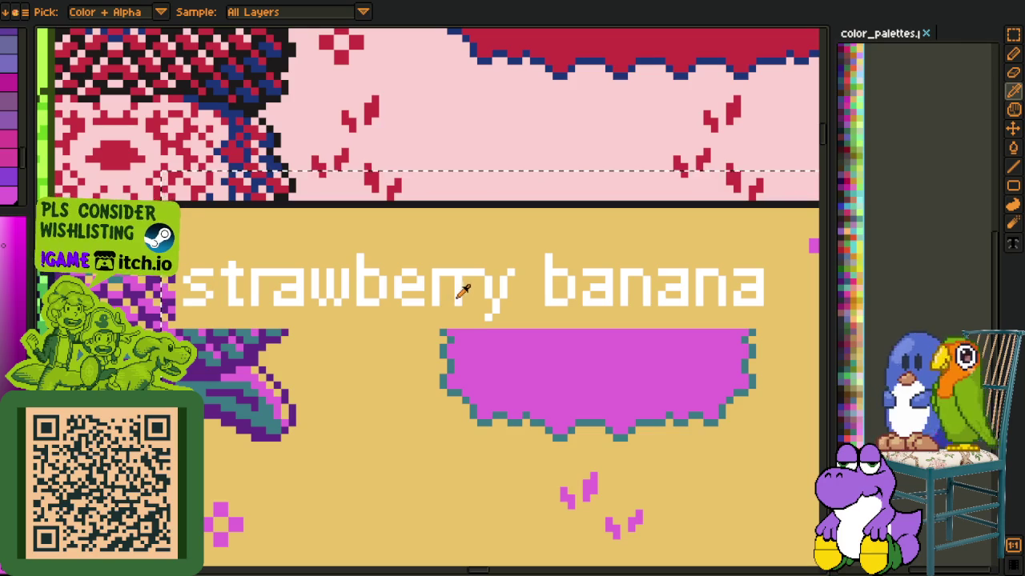
{"action": "key", "text": "shift+r"}
{"action": "key", "text": "Return"}
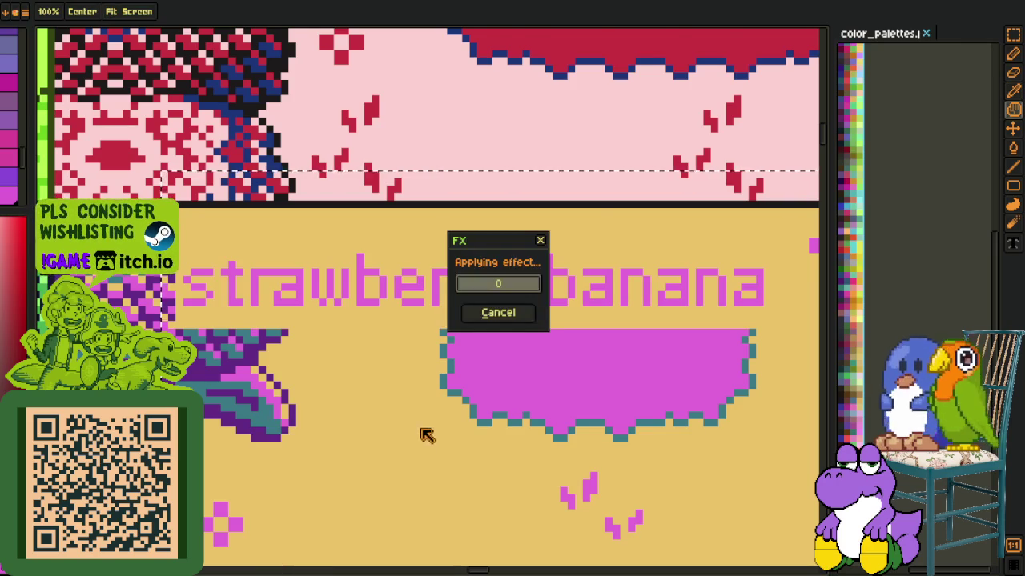
{"action": "scroll", "coordinate": [409, 410], "scroll_direction": "down", "scroll_amount": 3}
{"action": "scroll", "coordinate": [406, 398], "scroll_direction": "down", "scroll_amount": 3}
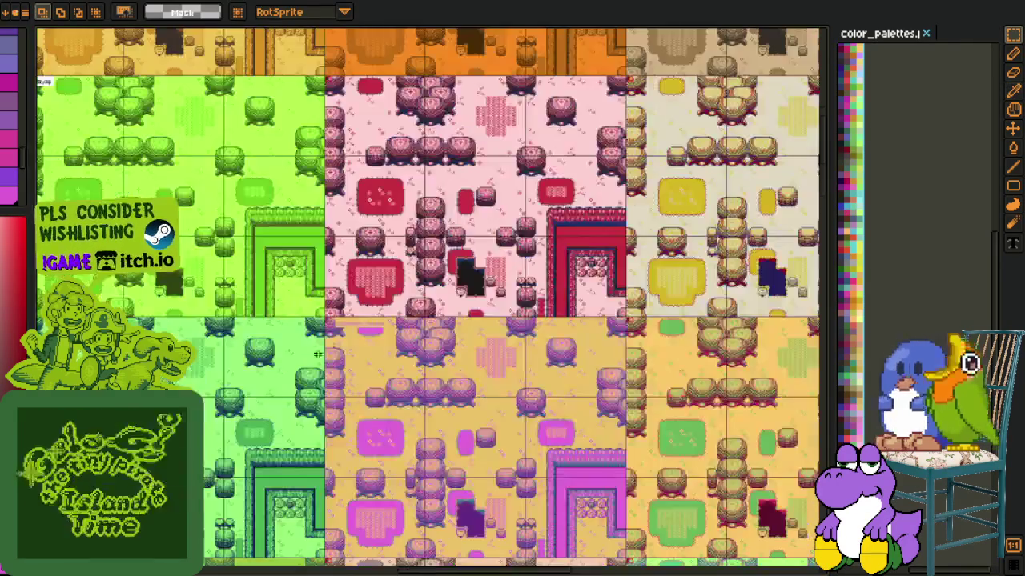
{"action": "key", "text": "h"}
{"action": "scroll", "coordinate": [604, 345], "scroll_direction": "up", "scroll_amount": 2}
{"action": "mouse_move", "coordinate": [604, 345]}
{"action": "left_mouse_down"}
{"action": "mouse_move", "coordinate": [462, 366]}
{"action": "mouse_move", "coordinate": [579, 355]}
{"action": "left_mouse_up"}
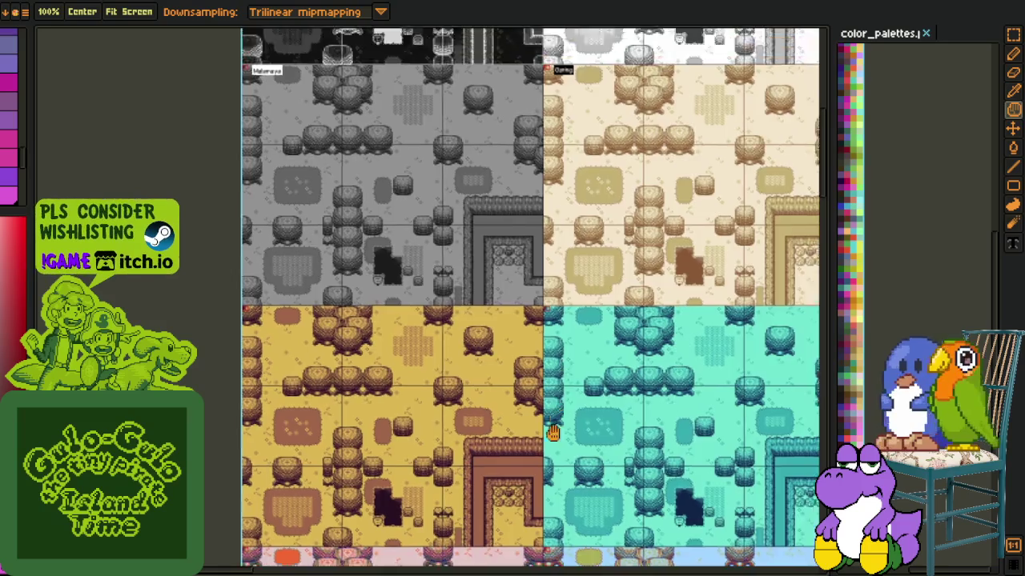
Turn the Malamaya label's white background grey and its black text dark grey
{"action": "left_click_drag", "start_coordinate": [549, 419], "coordinate": [593, 561]}
{"action": "scroll", "coordinate": [304, 312], "scroll_direction": "up", "scroll_amount": 4}
{"action": "scroll", "coordinate": [336, 316], "scroll_direction": "up", "scroll_amount": 2}
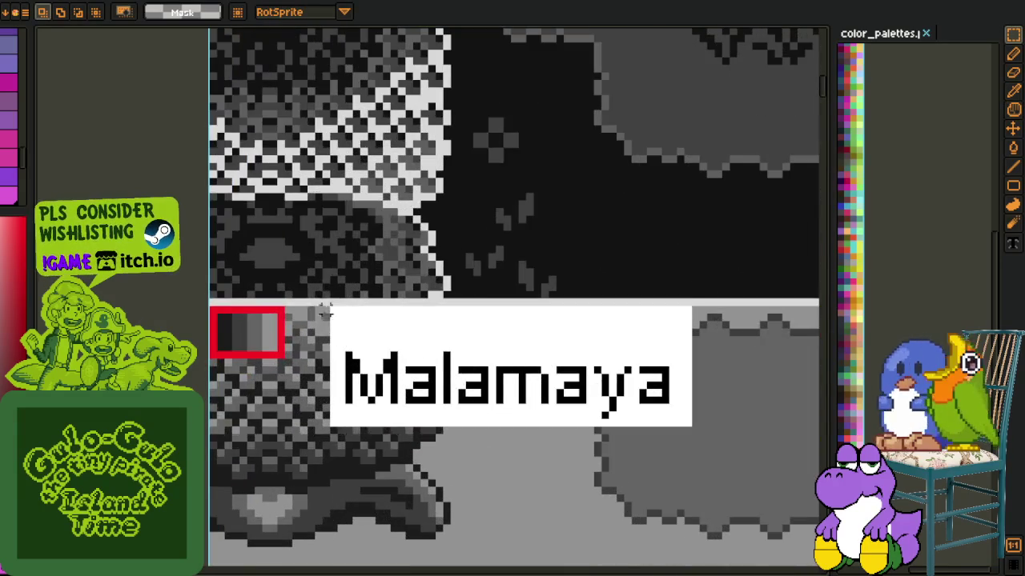
{"action": "left_click_drag", "start_coordinate": [318, 313], "coordinate": [799, 547]}
{"action": "scroll", "coordinate": [538, 439], "scroll_direction": "up", "scroll_amount": 2}
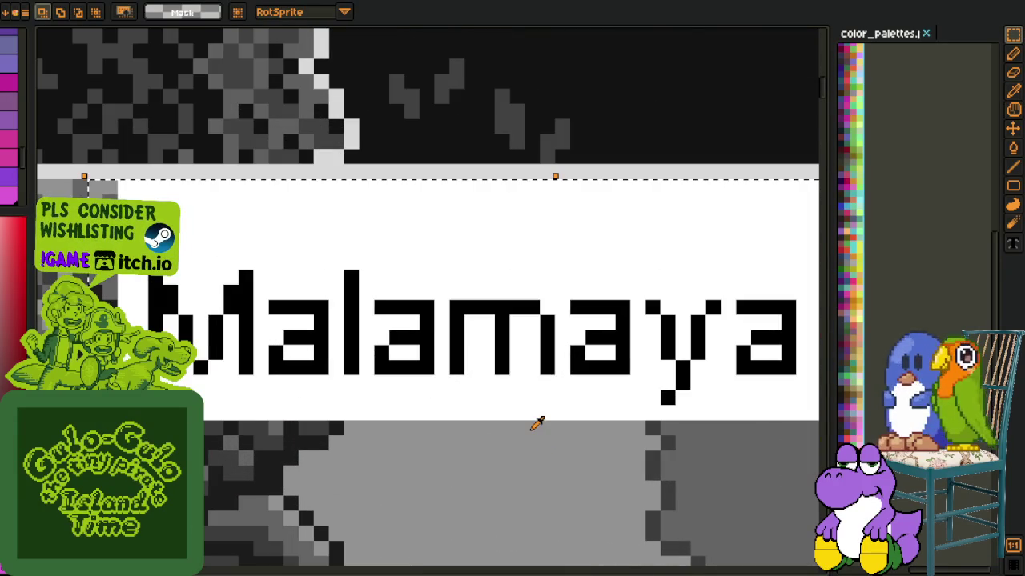
{"action": "key", "text": "o"}
{"action": "key", "text": "shift+r"}
{"action": "left_click", "coordinate": [413, 450]}
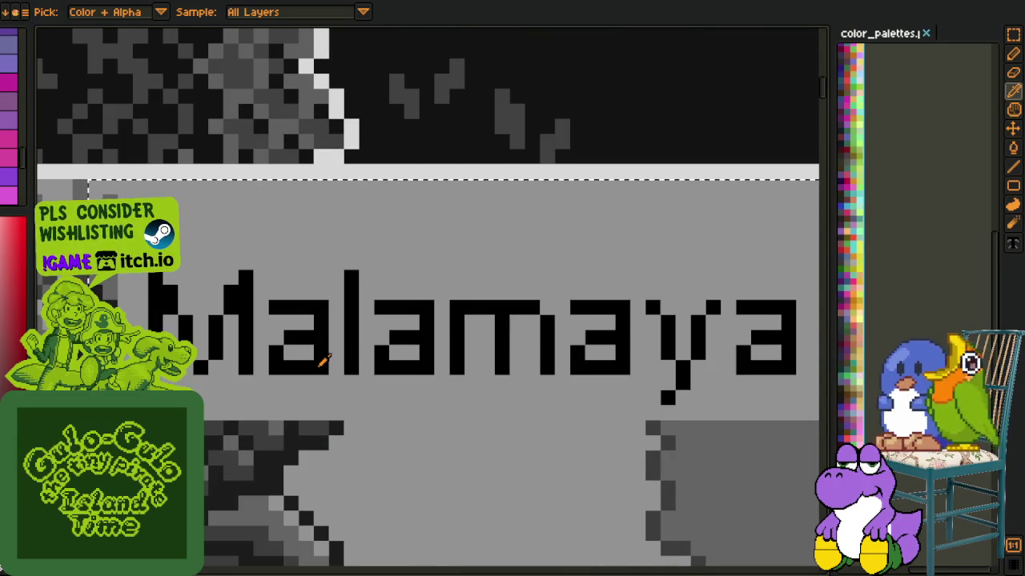
{"action": "key", "text": "shift+r"}
{"action": "left_click", "coordinate": [410, 453]}
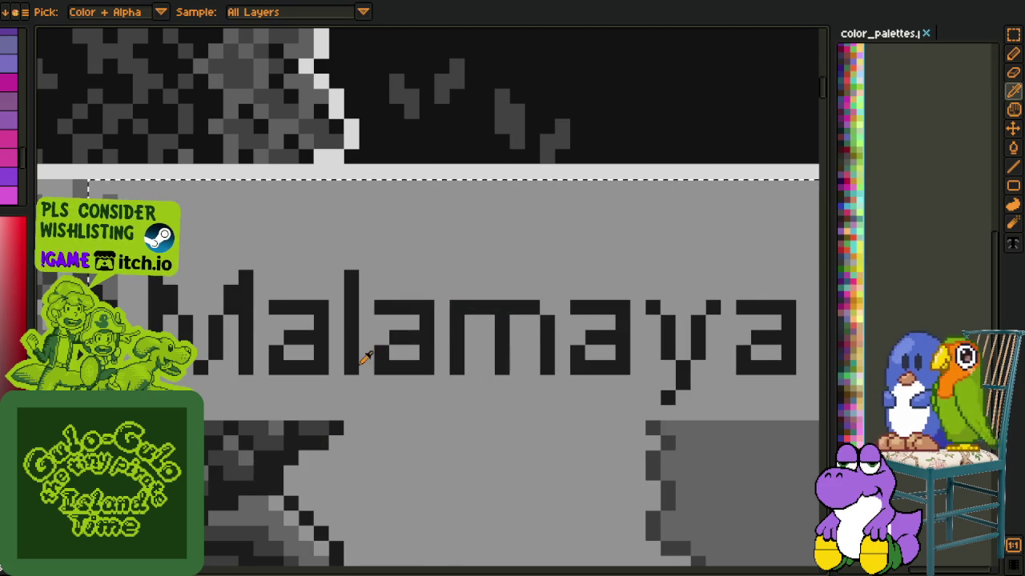
Select the Garing label and recolour its black background brown
{"action": "scroll", "coordinate": [361, 355], "scroll_direction": "down", "scroll_amount": 5}
{"action": "scroll", "coordinate": [361, 355], "scroll_direction": "down", "scroll_amount": 5}
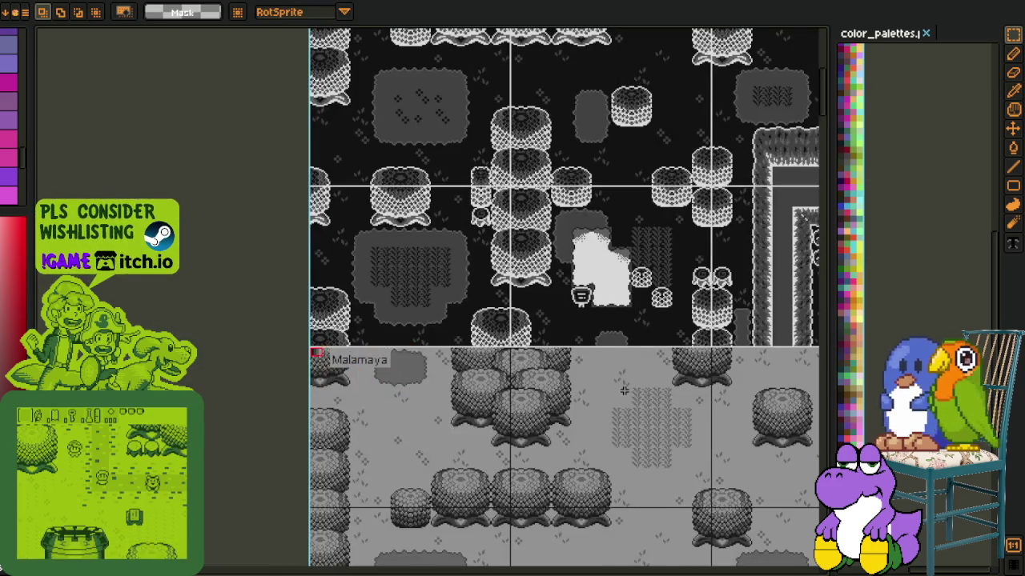
{"action": "scroll", "coordinate": [654, 394], "scroll_direction": "down", "scroll_amount": 3}
{"action": "scroll", "coordinate": [442, 373], "scroll_direction": "up", "scroll_amount": 5}
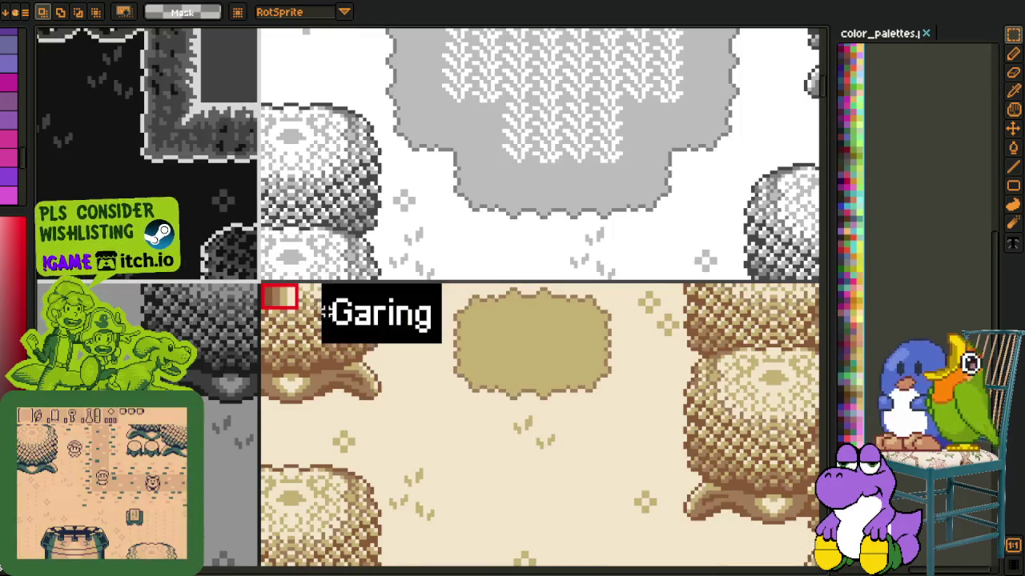
{"action": "left_click_drag", "start_coordinate": [311, 285], "coordinate": [613, 412]}
{"action": "scroll", "coordinate": [311, 289], "scroll_direction": "up", "scroll_amount": 2}
{"action": "scroll", "coordinate": [310, 288], "scroll_direction": "up", "scroll_amount": 2}
{"action": "key", "text": "i"}
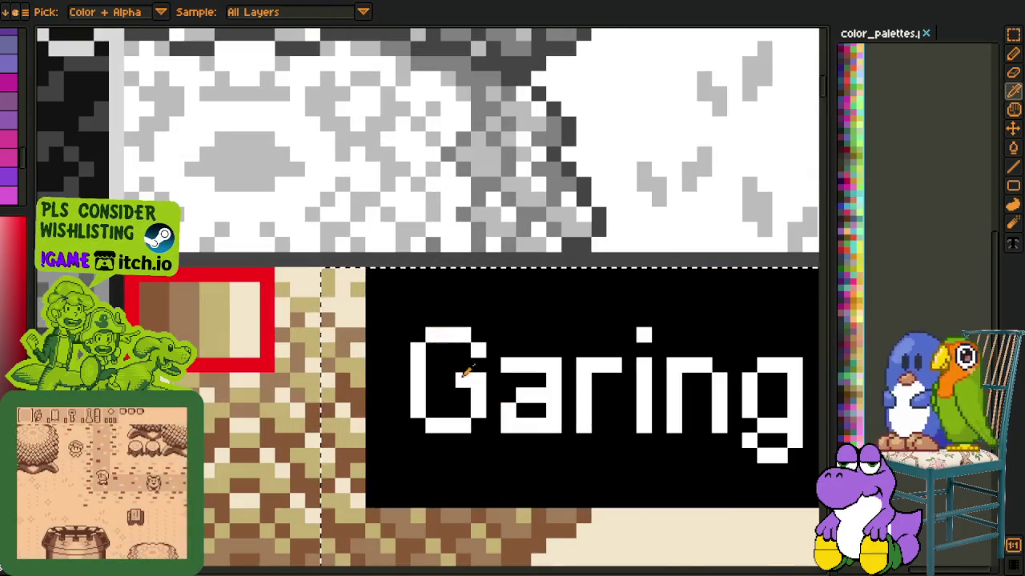
{"action": "right_click", "coordinate": [568, 510]}
{"action": "key", "text": "shift+r"}
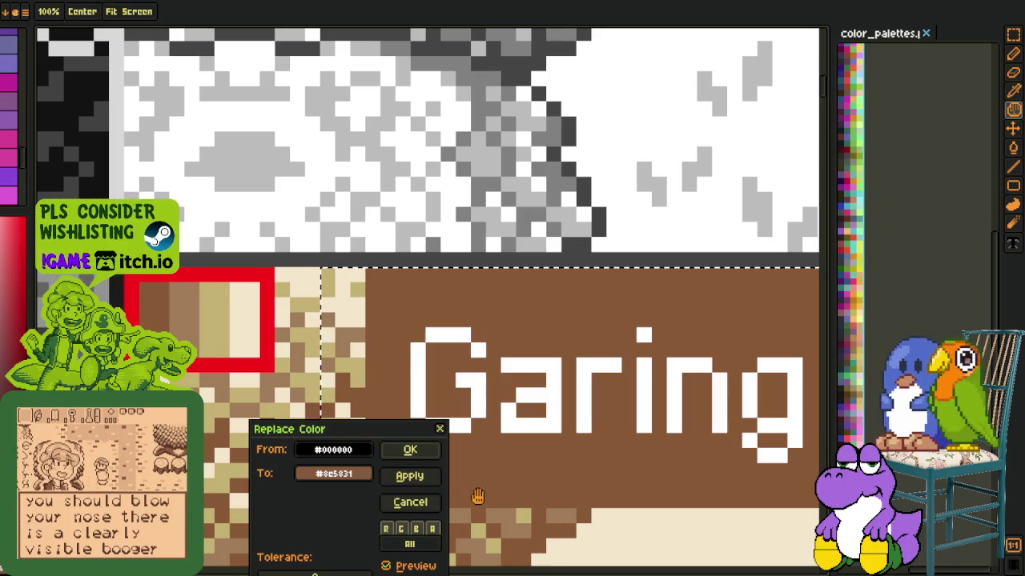
{"action": "left_click", "coordinate": [410, 477]}
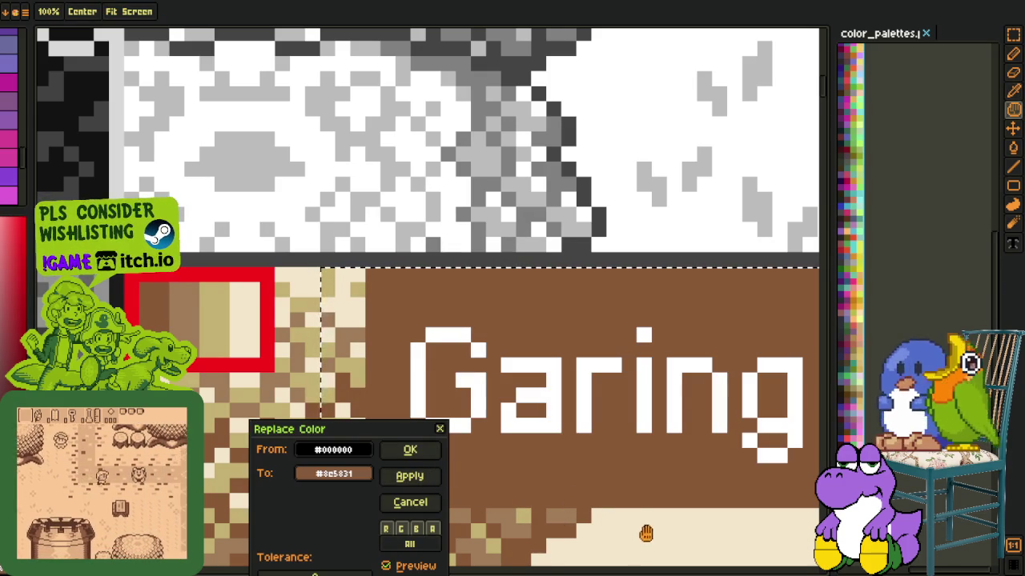
{"action": "left_click", "coordinate": [410, 452]}
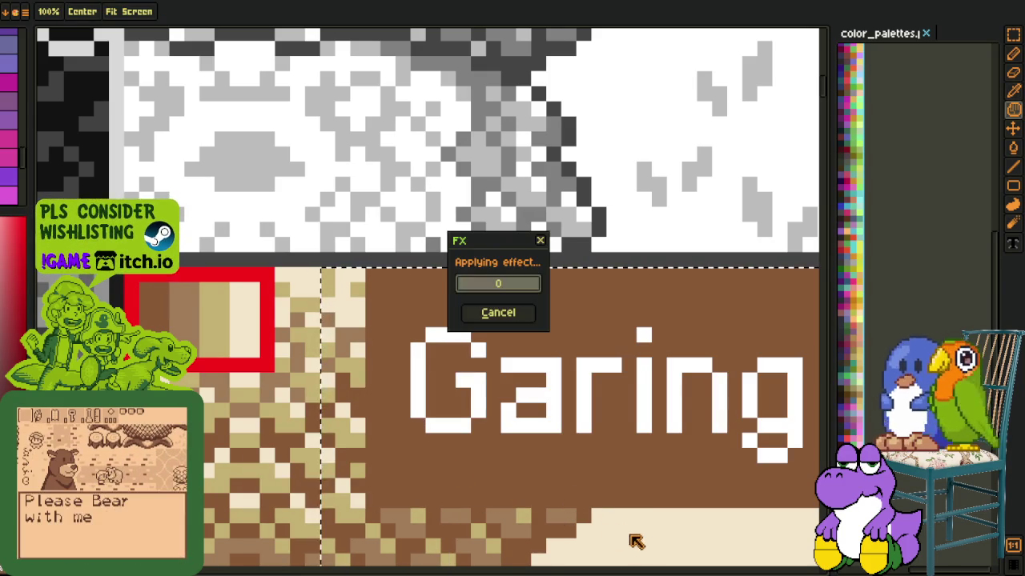
Turn the Garing label's white text cream
{"action": "right_click", "coordinate": [584, 410]}
{"action": "key", "text": "shift+r"}
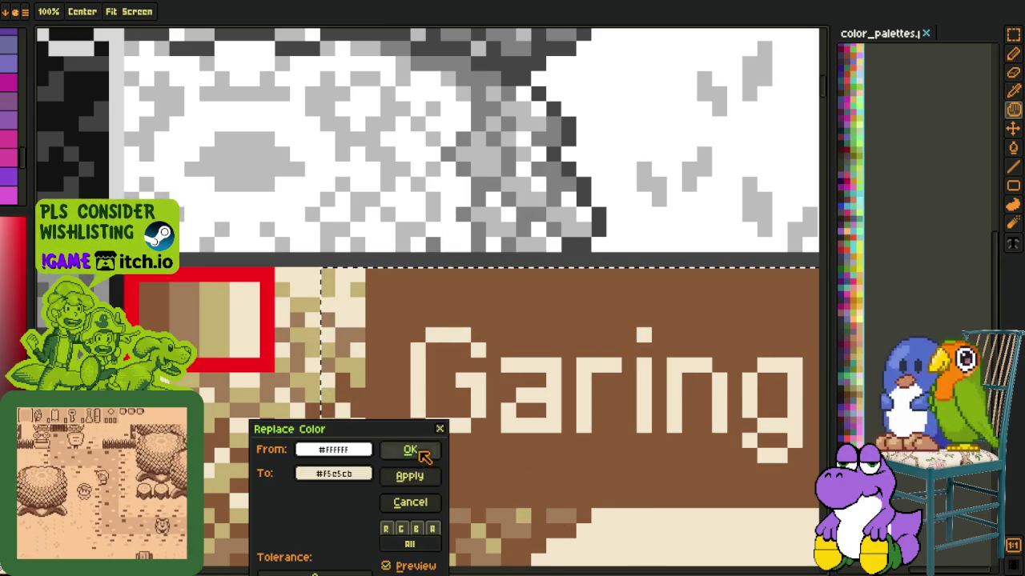
{"action": "left_click", "coordinate": [420, 451]}
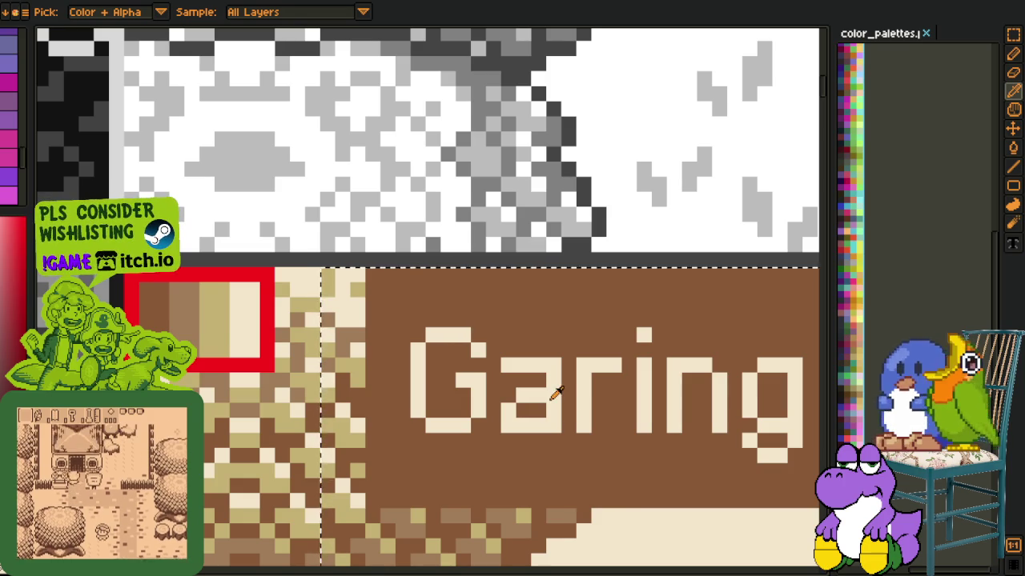
{"action": "scroll", "coordinate": [586, 401], "scroll_direction": "down", "scroll_amount": 3}
{"action": "scroll", "coordinate": [586, 402], "scroll_direction": "down", "scroll_amount": 2}
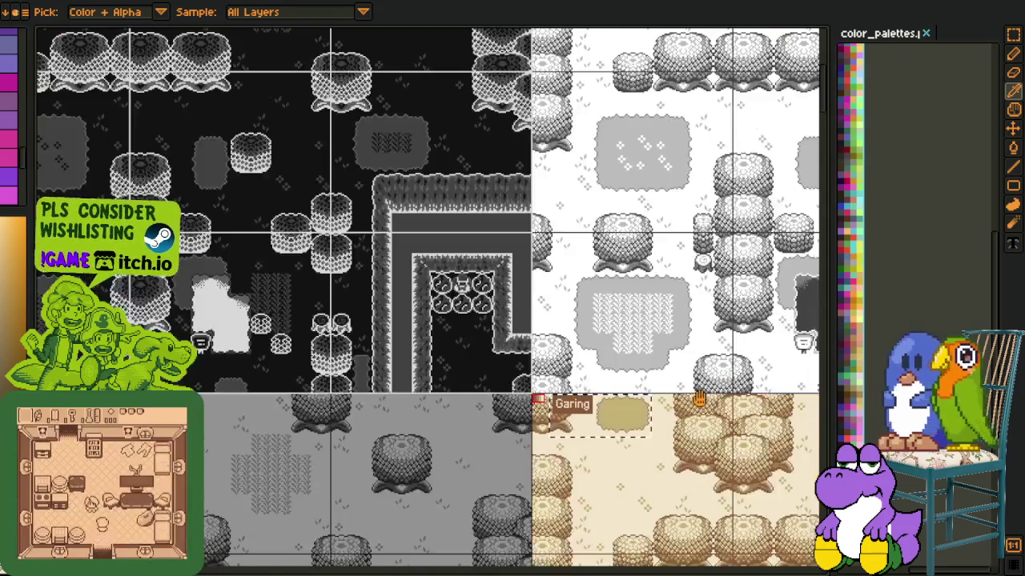
{"action": "left_click_drag", "start_coordinate": [466, 372], "coordinate": [232, 344]}
Recolour the tayom label with a purple background and dark purple text
{"action": "scroll", "coordinate": [376, 368], "scroll_direction": "up", "scroll_amount": 5}
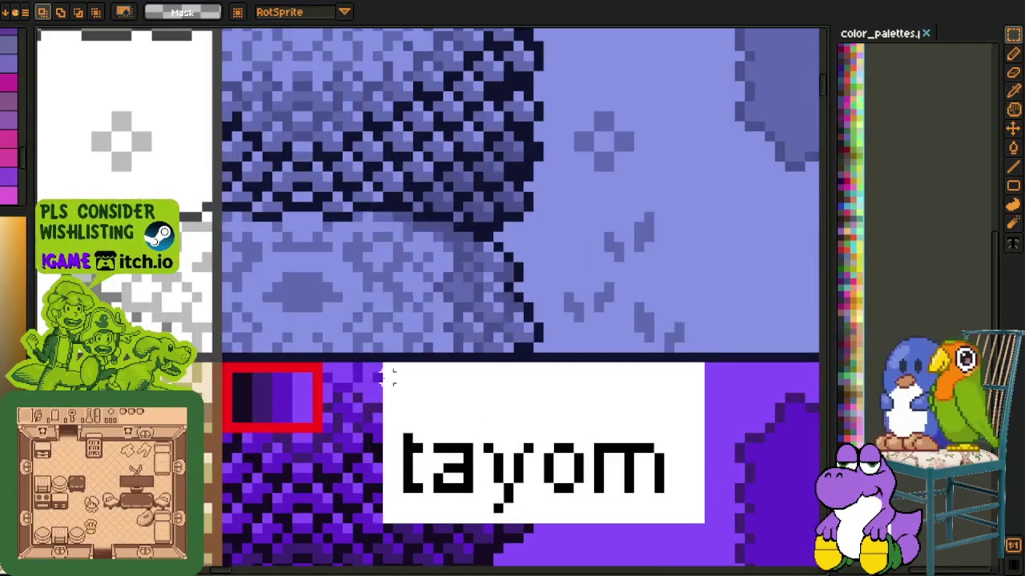
{"action": "left_click_drag", "start_coordinate": [385, 364], "coordinate": [817, 565]}
{"action": "key", "text": "o"}
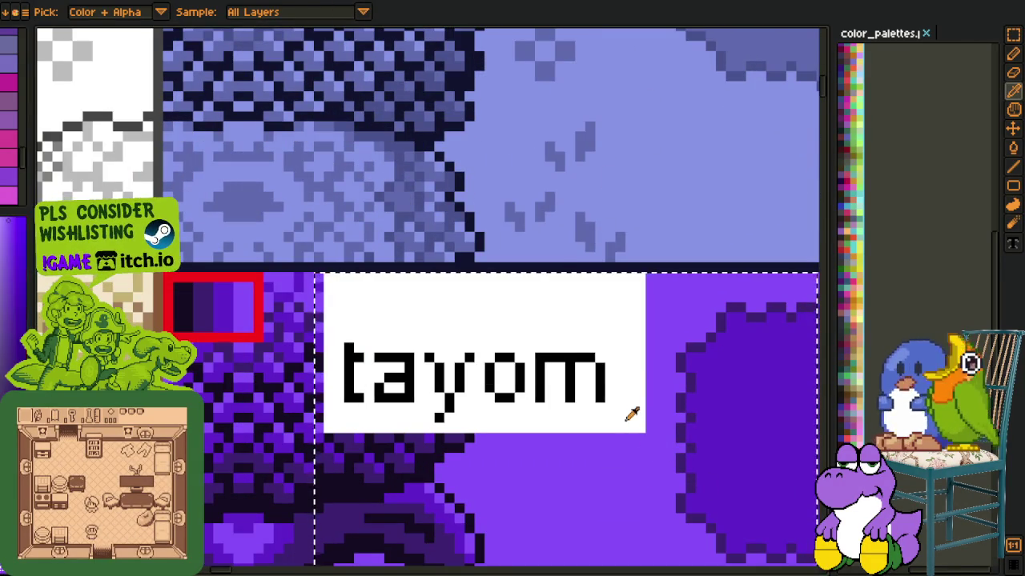
{"action": "left_click", "coordinate": [606, 450]}
{"action": "key", "text": "shift+r"}
{"action": "left_click", "coordinate": [411, 451]}
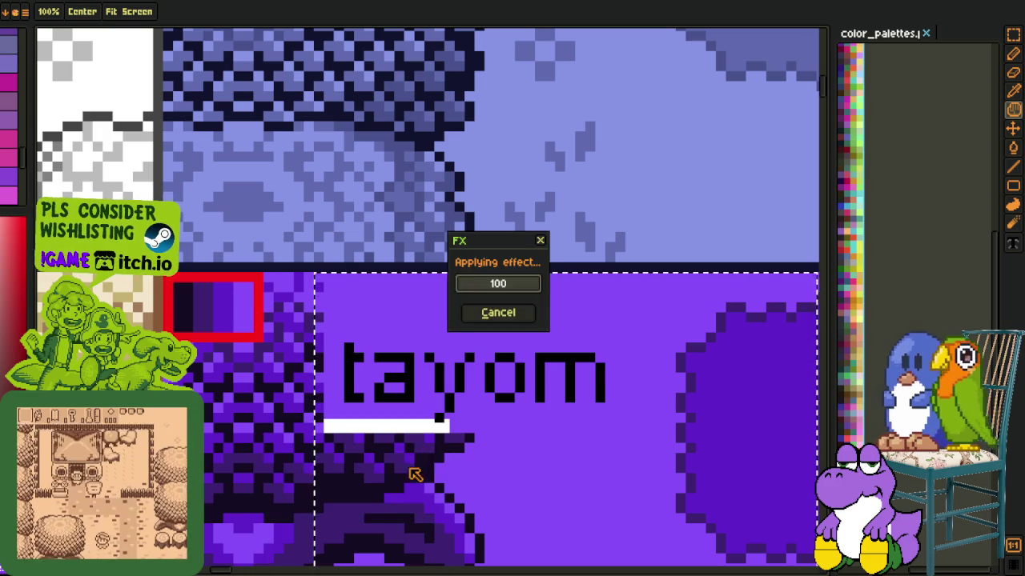
{"action": "key", "text": "o"}
{"action": "left_click", "coordinate": [413, 387]}
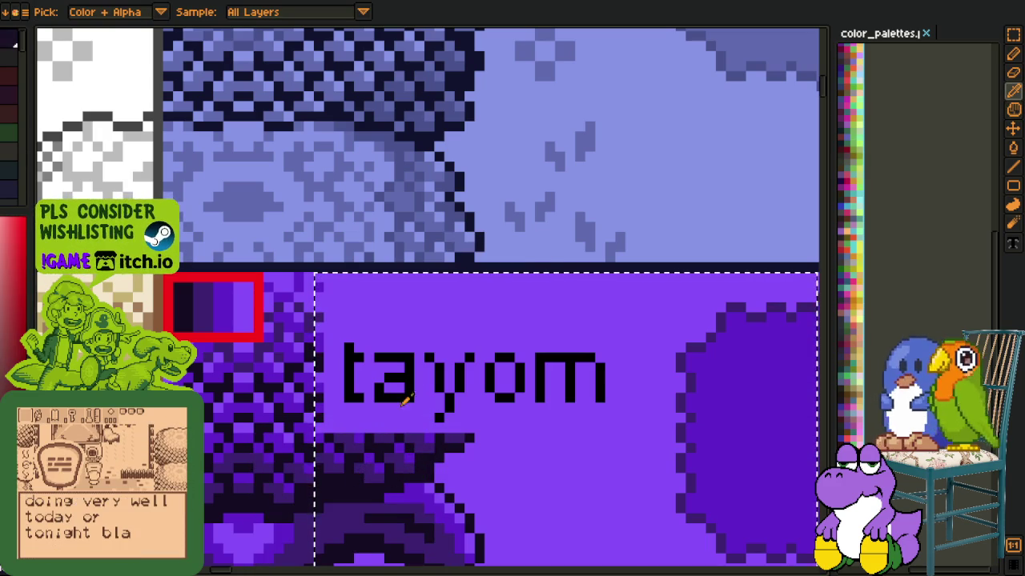
{"action": "key", "text": "shift+r"}
{"action": "left_click", "coordinate": [408, 450]}
Select the ube label and recolour its white box with a shade from its tile
{"action": "scroll", "coordinate": [422, 435], "scroll_direction": "down", "scroll_amount": 2}
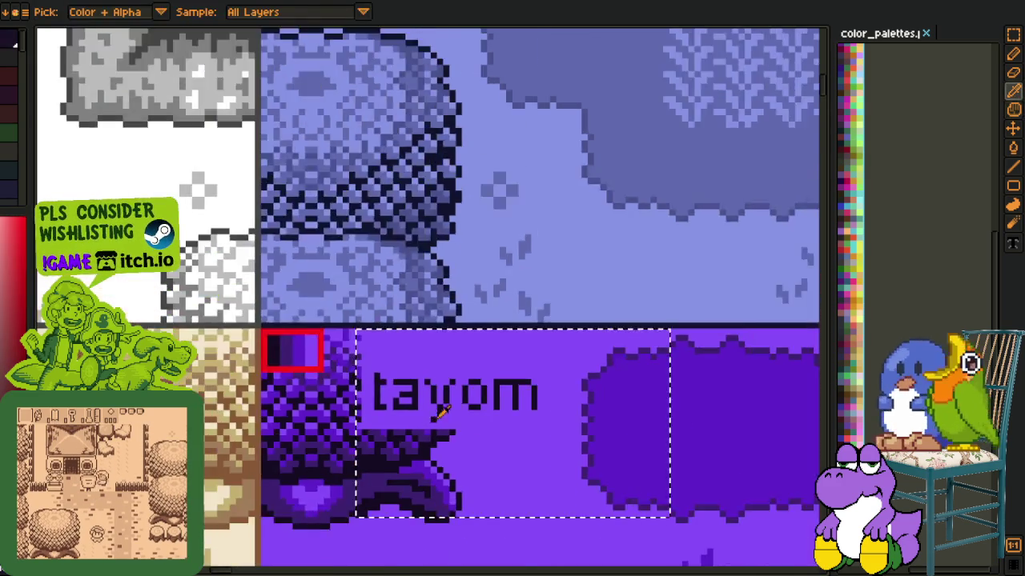
{"action": "scroll", "coordinate": [686, 425], "scroll_direction": "down", "scroll_amount": 2}
{"action": "scroll", "coordinate": [686, 425], "scroll_direction": "up", "scroll_amount": 3}
{"action": "scroll", "coordinate": [432, 304], "scroll_direction": "down", "scroll_amount": 3}
{"action": "scroll", "coordinate": [444, 344], "scroll_direction": "up", "scroll_amount": 3}
{"action": "scroll", "coordinate": [443, 345], "scroll_direction": "up", "scroll_amount": 1}
{"action": "scroll", "coordinate": [182, 280], "scroll_direction": "up", "scroll_amount": 1}
{"action": "left_click_drag", "start_coordinate": [200, 229], "coordinate": [531, 455]}
{"action": "key", "text": "i"}
{"action": "left_click", "coordinate": [323, 267]}
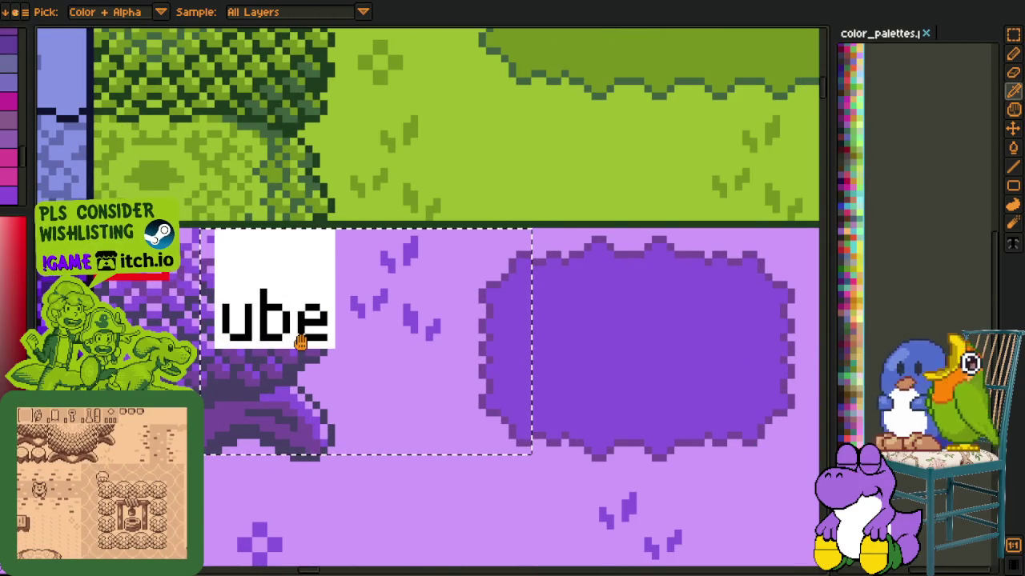
{"action": "key", "text": "shift+r"}
{"action": "scroll", "coordinate": [288, 366], "scroll_direction": "up", "scroll_amount": 3}
{"action": "left_click", "coordinate": [410, 449]}
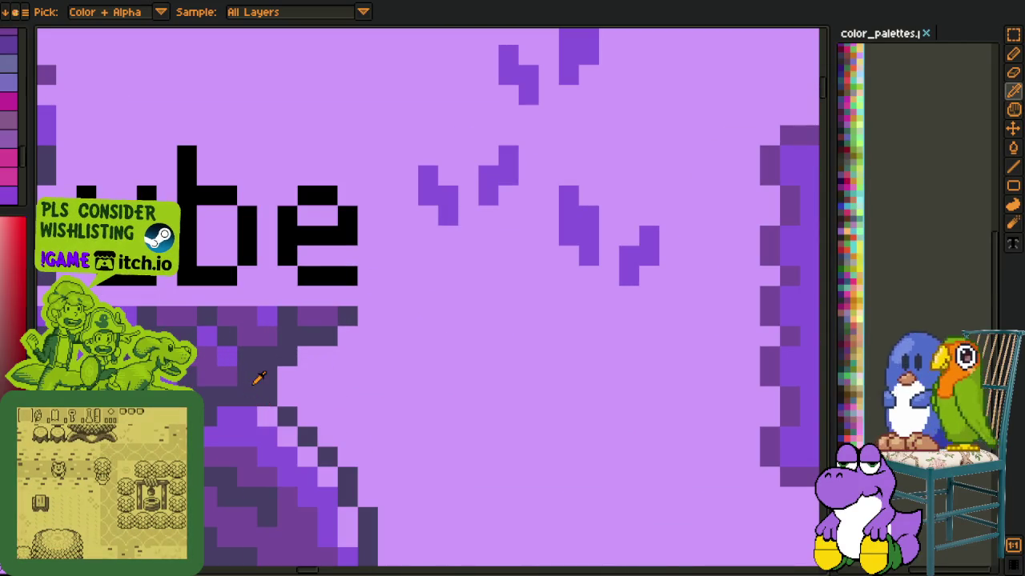
Turn the ube label's black lettering dark purple
{"action": "left_click", "coordinate": [294, 244]}
{"action": "key", "text": "shift+r"}
{"action": "left_click", "coordinate": [409, 450]}
{"action": "scroll", "coordinate": [417, 383], "scroll_direction": "down", "scroll_amount": 3}
{"action": "scroll", "coordinate": [416, 382], "scroll_direction": "down", "scroll_amount": 3}
{"action": "scroll", "coordinate": [423, 354], "scroll_direction": "down", "scroll_amount": 2}
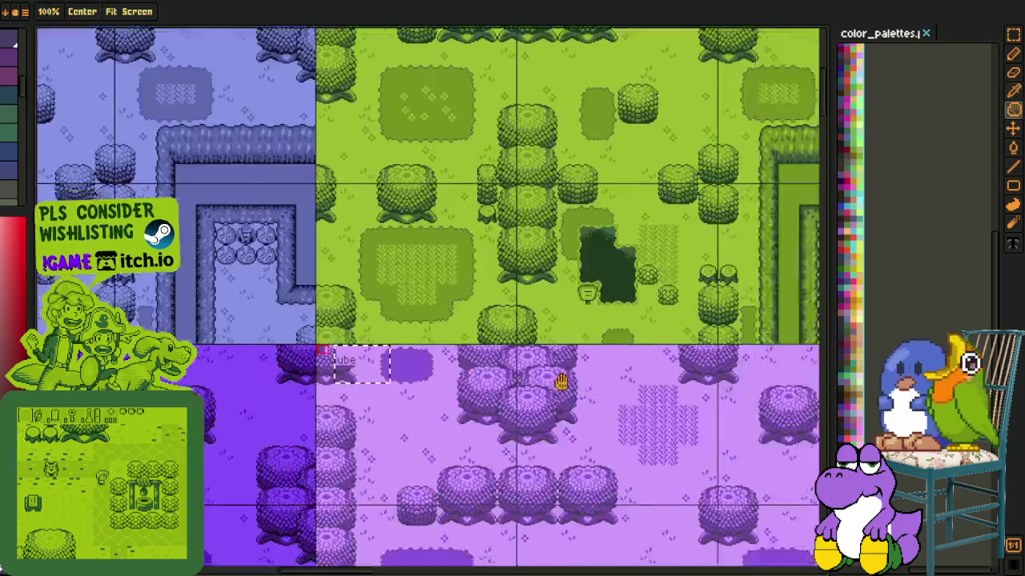
Select the dayap label and turn its white band lime green
{"action": "scroll", "coordinate": [530, 358], "scroll_direction": "right", "scroll_amount": 3}
{"action": "scroll", "coordinate": [379, 306], "scroll_direction": "up", "scroll_amount": 3}
{"action": "key", "text": "m"}
{"action": "scroll", "coordinate": [378, 306], "scroll_direction": "up", "scroll_amount": 1}
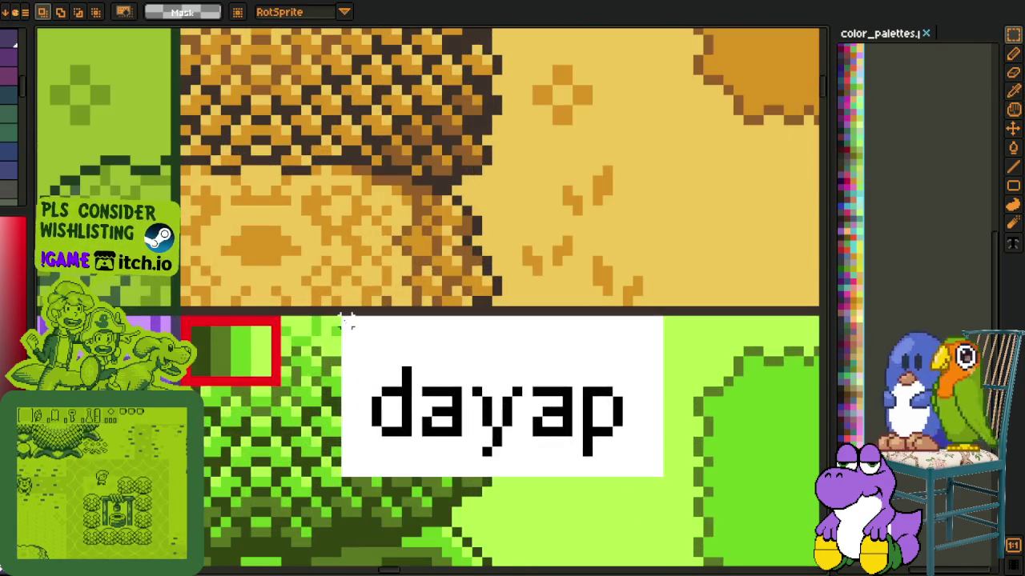
{"action": "left_click_drag", "start_coordinate": [328, 312], "coordinate": [787, 540]}
{"action": "scroll", "coordinate": [710, 492], "scroll_direction": "up", "scroll_amount": 2}
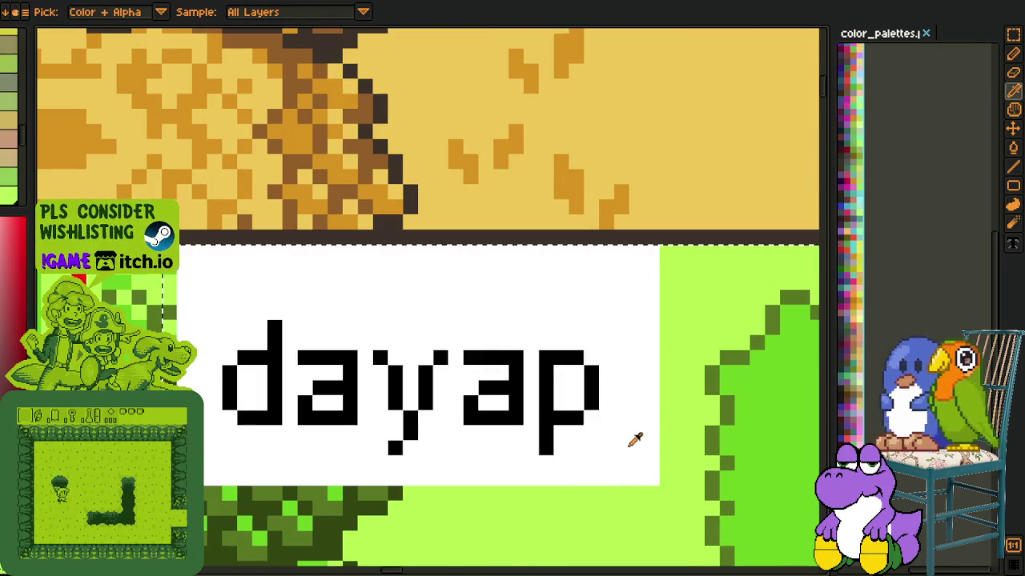
{"action": "key", "text": "shift+r"}
{"action": "left_click", "coordinate": [417, 452]}
Recolour the dayap label's black text with its tile's green shade
{"action": "key", "text": "o"}
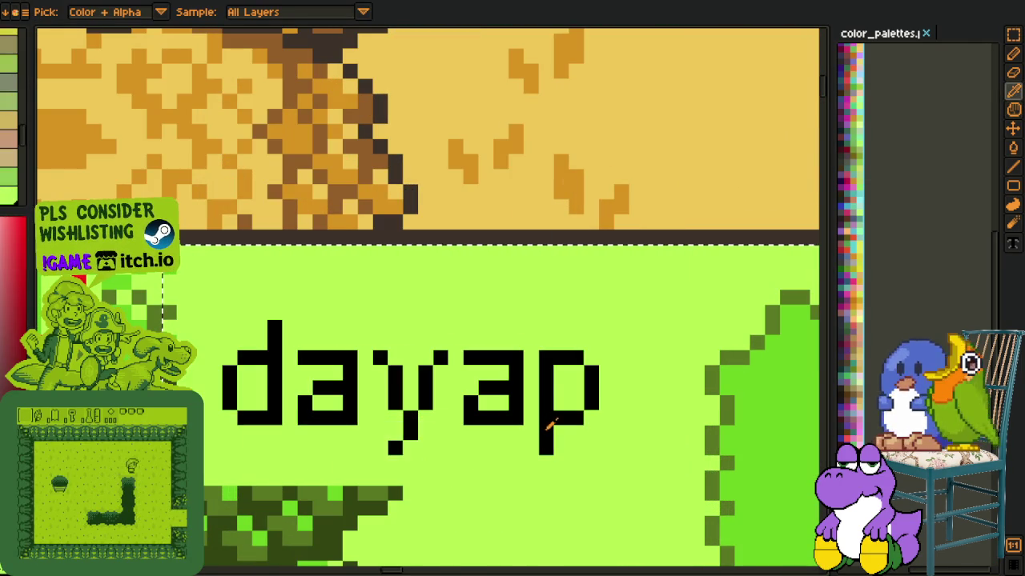
{"action": "key", "text": "shift+r"}
{"action": "left_click", "coordinate": [408, 448]}
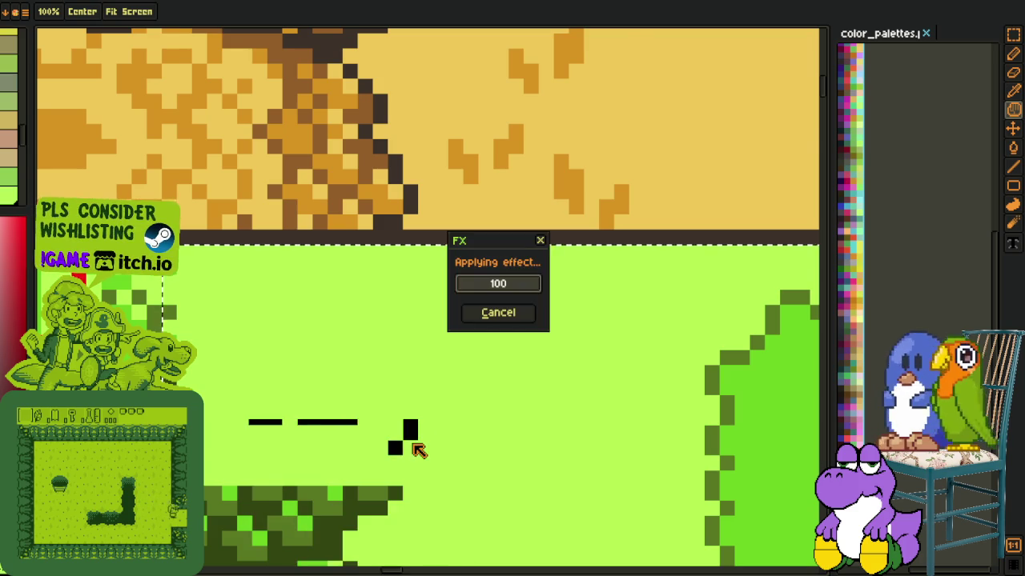
{"action": "scroll", "coordinate": [418, 450], "scroll_direction": "down", "scroll_amount": 3}
{"action": "scroll", "coordinate": [511, 364], "scroll_direction": "down", "scroll_amount": 4}
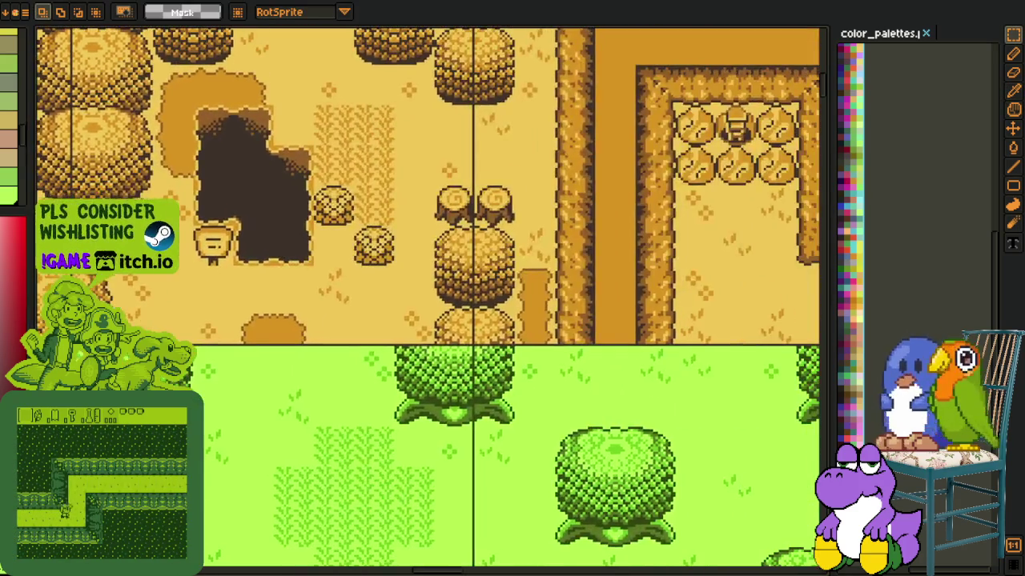
Recolour the pula label's white box and black lettering to its tile's red
{"action": "scroll", "coordinate": [510, 364], "scroll_direction": "right", "scroll_amount": 5}
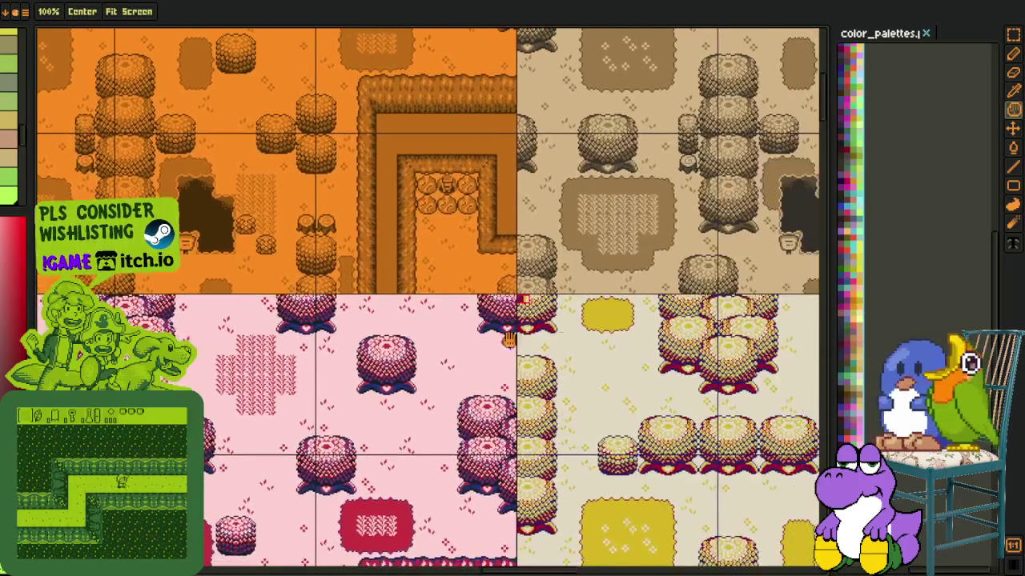
{"action": "scroll", "coordinate": [528, 352], "scroll_direction": "right", "scroll_amount": 5}
{"action": "scroll", "coordinate": [552, 336], "scroll_direction": "right", "scroll_amount": 5}
{"action": "scroll", "coordinate": [582, 312], "scroll_direction": "right", "scroll_amount": 3}
{"action": "scroll", "coordinate": [582, 312], "scroll_direction": "right", "scroll_amount": 5}
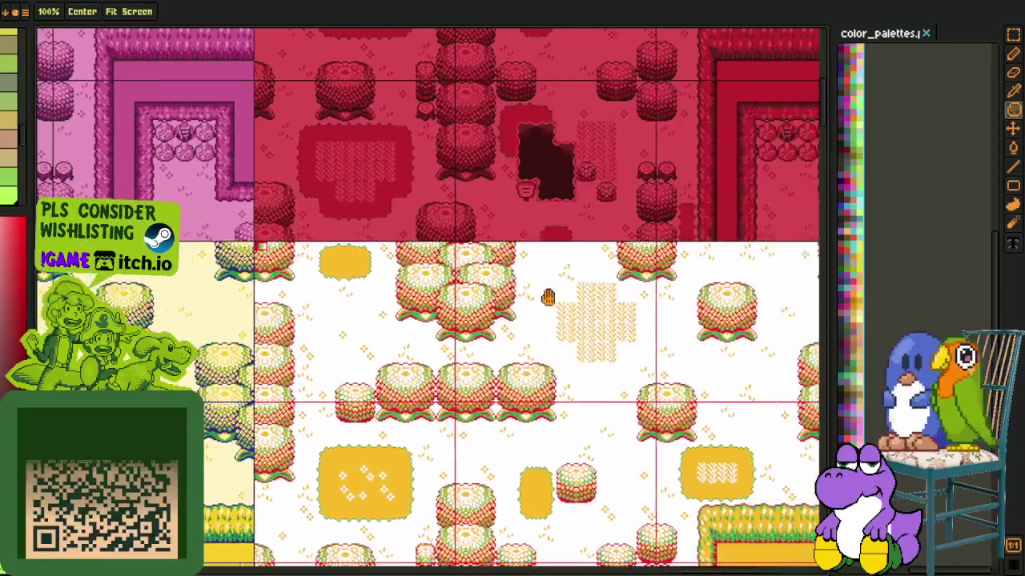
{"action": "scroll", "coordinate": [572, 352], "scroll_direction": "right", "scroll_amount": 5}
{"action": "scroll", "coordinate": [560, 400], "scroll_direction": "up", "scroll_amount": 5}
{"action": "scroll", "coordinate": [552, 448], "scroll_direction": "up", "scroll_amount": 5}
{"action": "scroll", "coordinate": [397, 242], "scroll_direction": "up", "scroll_amount": 5}
{"action": "key", "text": "m"}
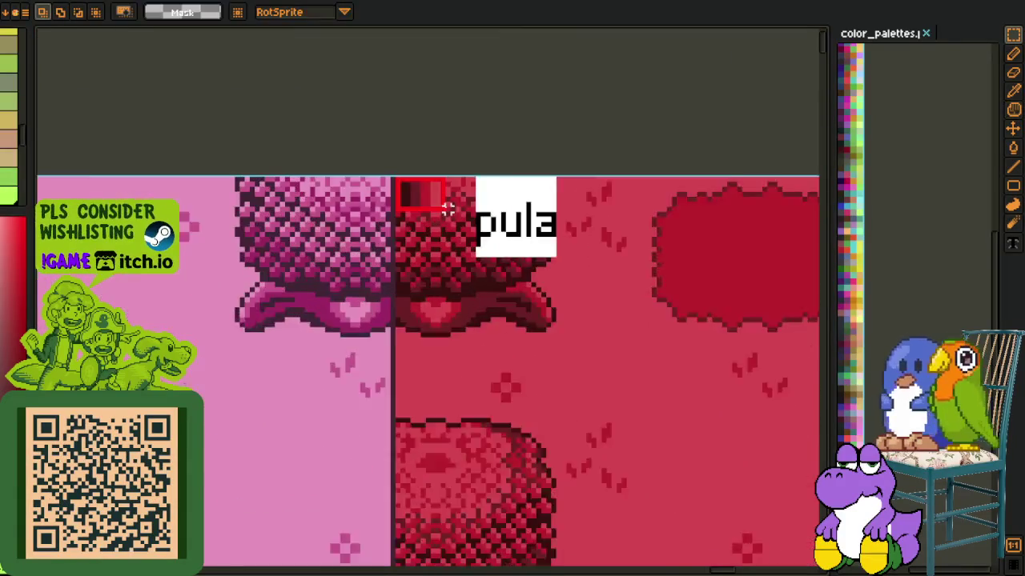
{"action": "key", "text": "o"}
{"action": "scroll", "coordinate": [608, 256], "scroll_direction": "up", "scroll_amount": 2}
{"action": "scroll", "coordinate": [617, 260], "scroll_direction": "up", "scroll_amount": 1}
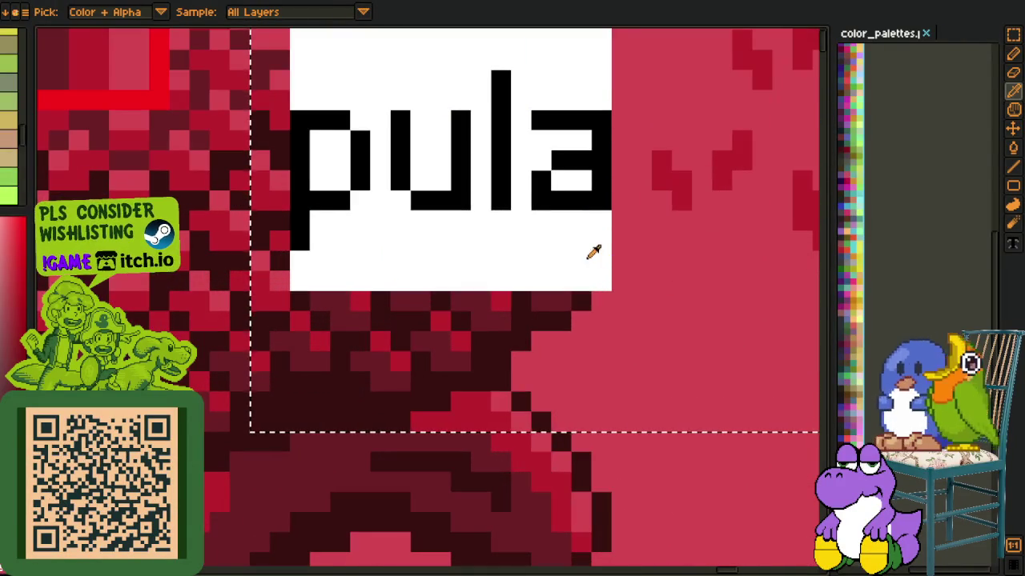
{"action": "left_click", "coordinate": [588, 317]}
{"action": "left_click", "coordinate": [436, 454]}
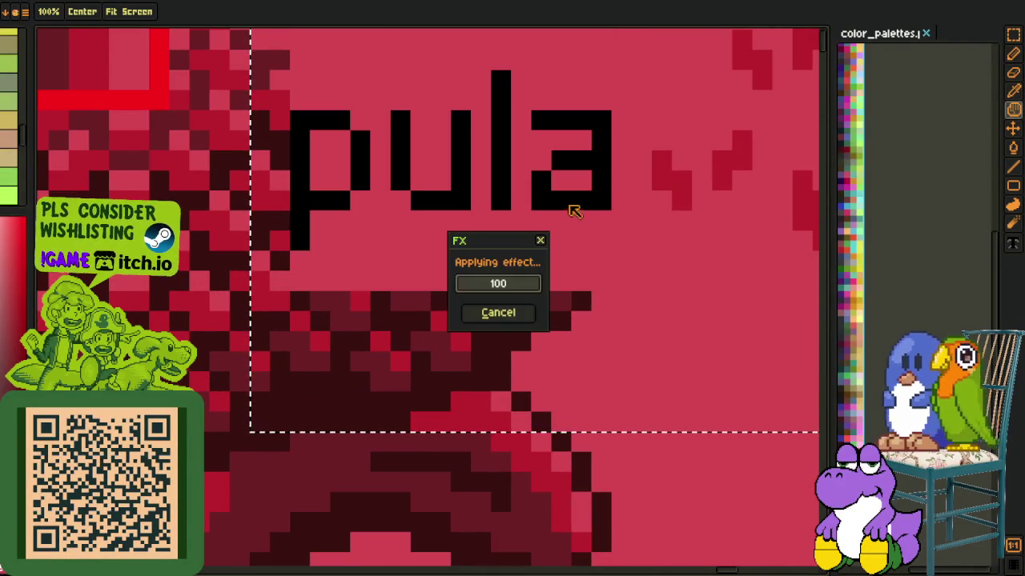
{"action": "left_click", "coordinate": [420, 453]}
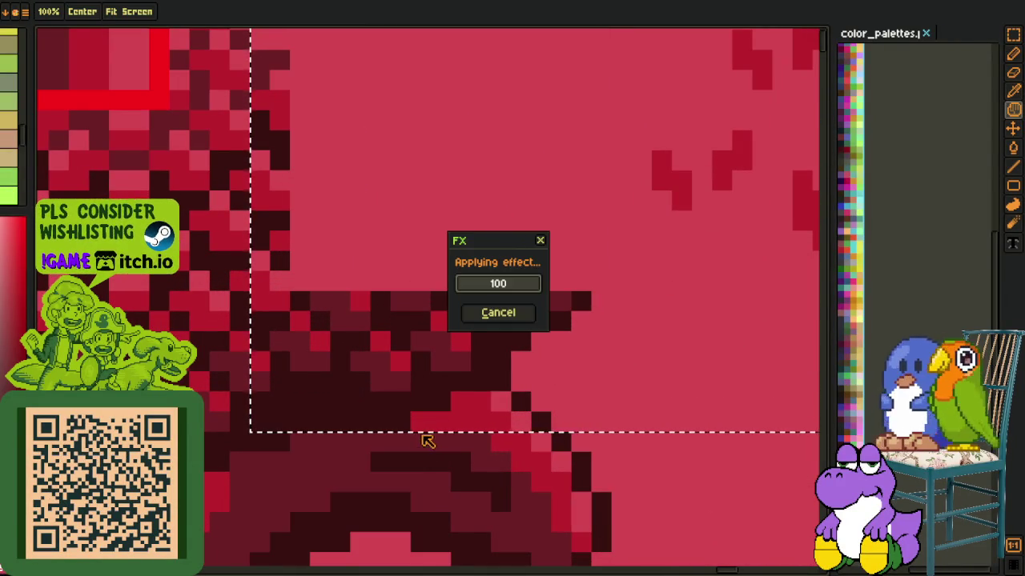
Recolour the kalimbahin label's white box and black lettering to its tile's pink
{"action": "scroll", "coordinate": [430, 412], "scroll_direction": "down", "scroll_amount": 3}
{"action": "left_click_drag", "start_coordinate": [429, 412], "coordinate": [608, 413]}
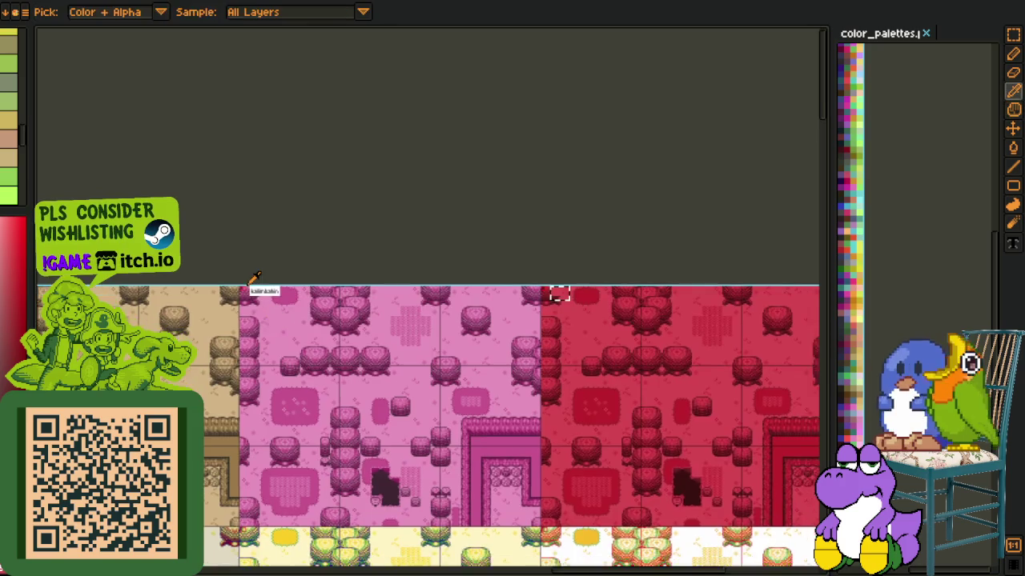
{"action": "scroll", "coordinate": [264, 284], "scroll_direction": "up", "scroll_amount": 5}
{"action": "key", "text": "r"}
{"action": "left_click_drag", "start_coordinate": [195, 269], "coordinate": [670, 498]}
{"action": "key", "text": "i"}
{"action": "scroll", "coordinate": [388, 391], "scroll_direction": "up", "scroll_amount": 2}
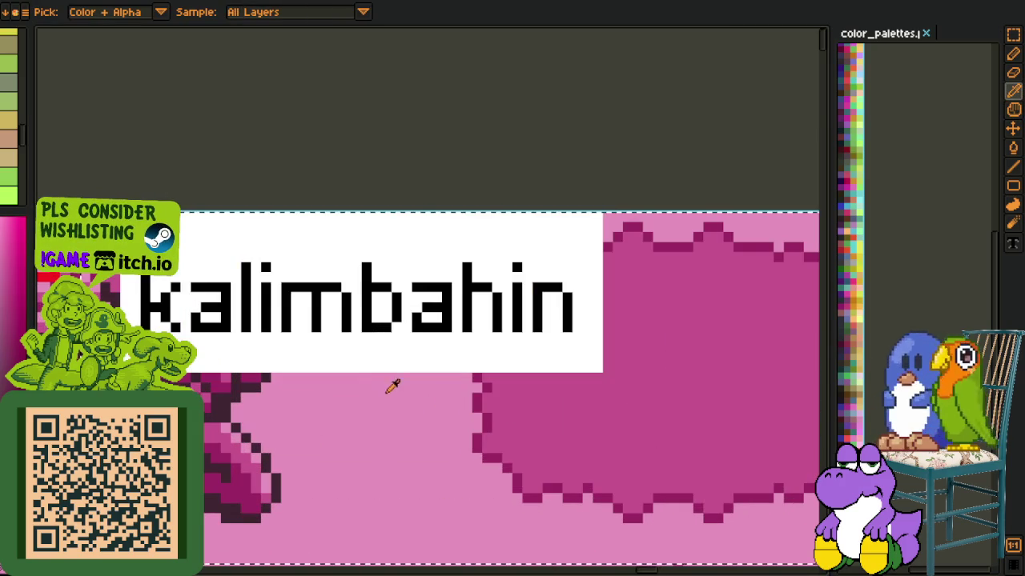
{"action": "left_click", "coordinate": [411, 450]}
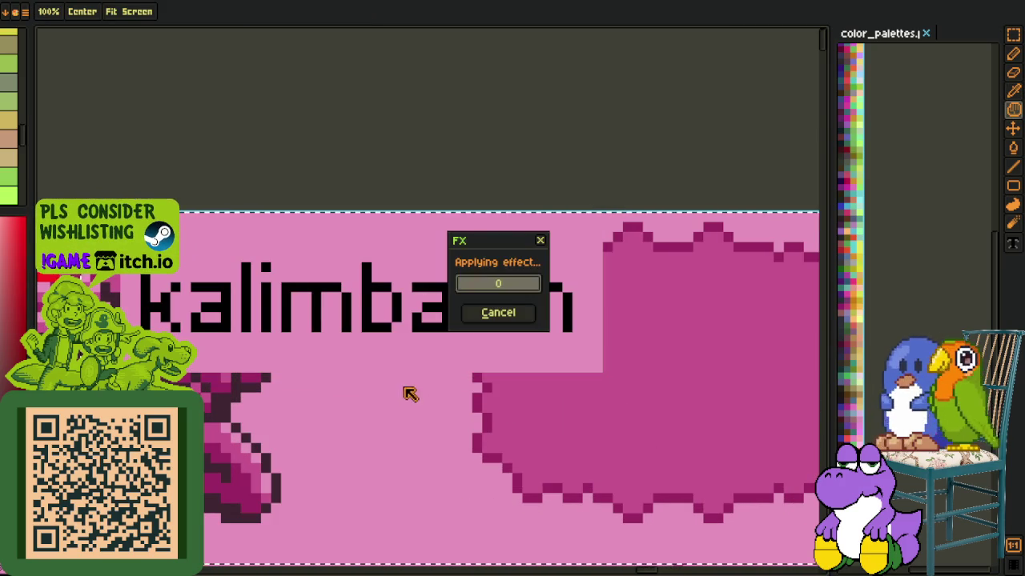
{"action": "key", "text": "shift+r"}
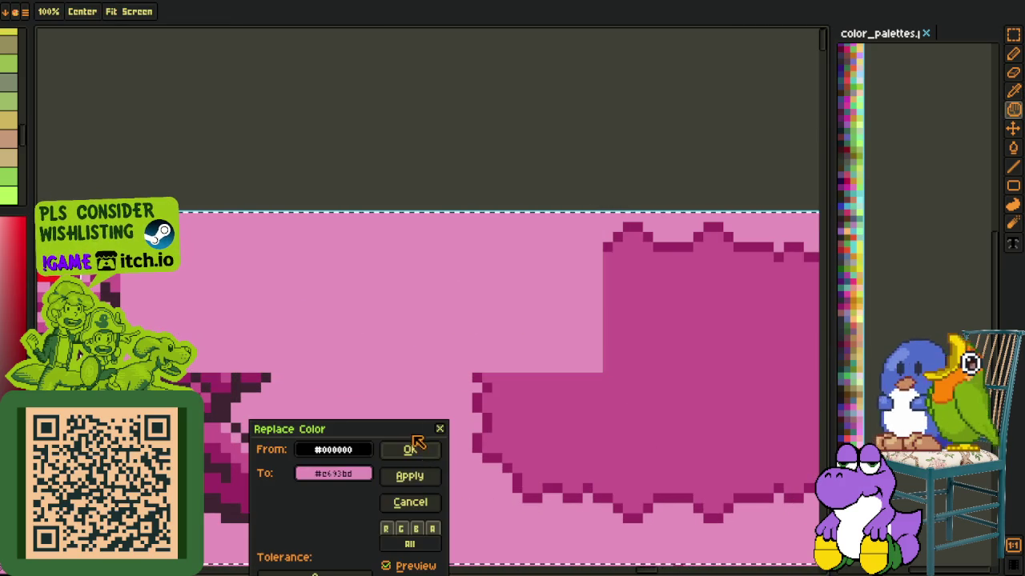
{"action": "left_click", "coordinate": [415, 454]}
{"action": "scroll", "coordinate": [419, 435], "scroll_direction": "down", "scroll_amount": 2}
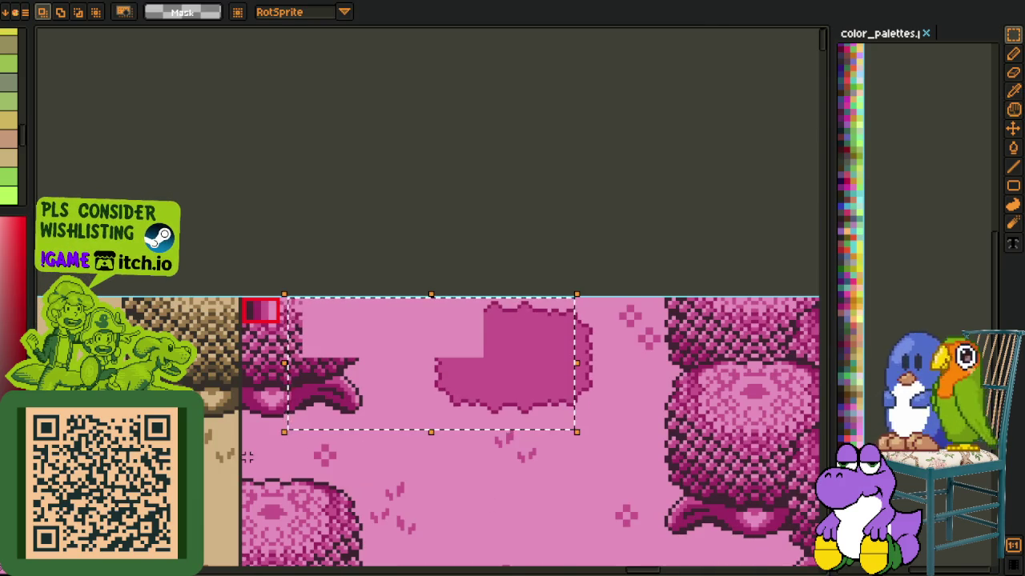
{"action": "scroll", "coordinate": [244, 456], "scroll_direction": "up", "scroll_amount": 2}
{"action": "scroll", "coordinate": [244, 456], "scroll_direction": "down", "scroll_amount": 2}
Turn the kayumanggi label's white box and black lettering tan
{"action": "scroll", "coordinate": [366, 389], "scroll_direction": "up", "scroll_amount": 1}
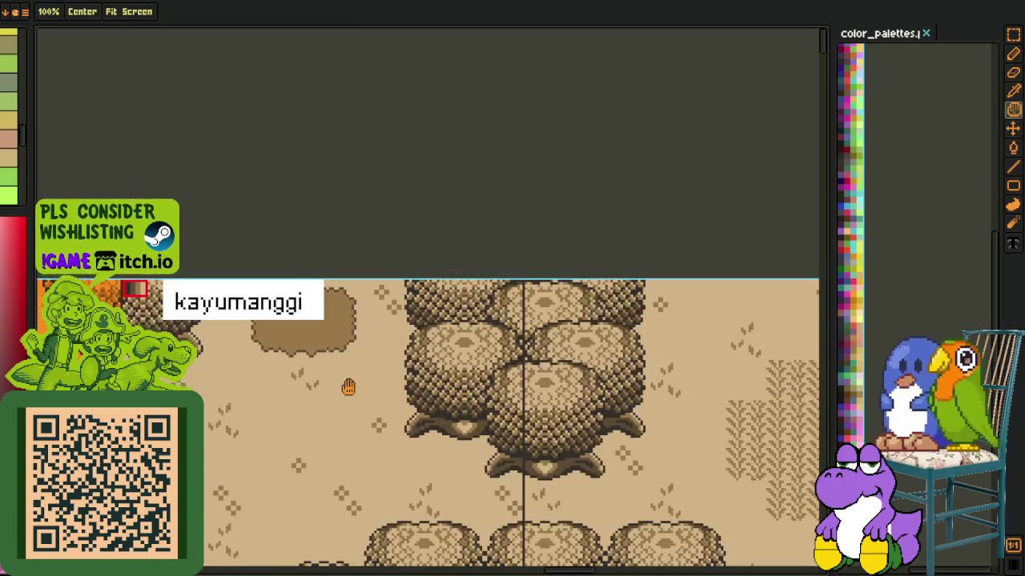
{"action": "scroll", "coordinate": [152, 295], "scroll_direction": "up", "scroll_amount": 1}
{"action": "scroll", "coordinate": [154, 293], "scroll_direction": "up", "scroll_amount": 1}
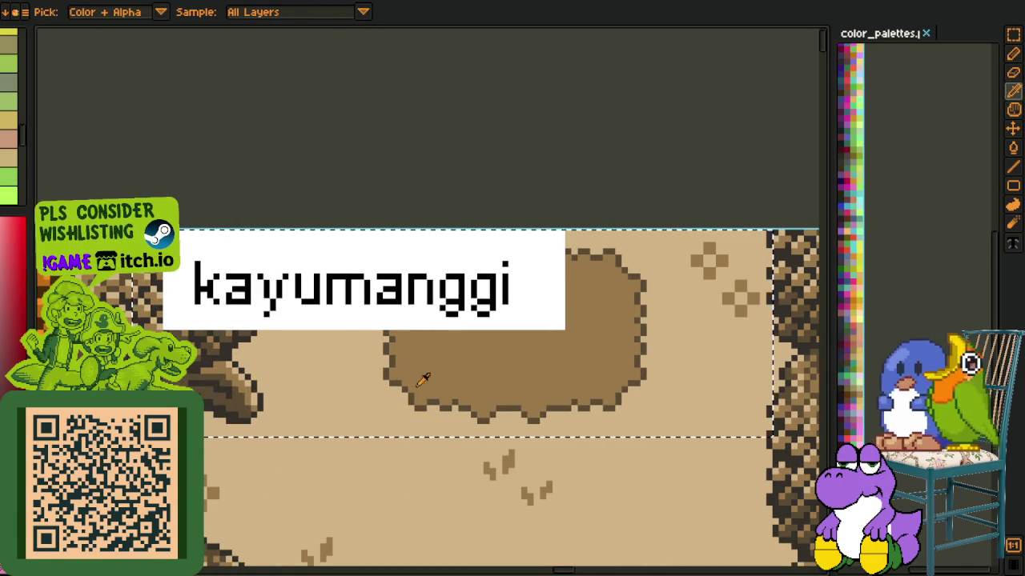
{"action": "right_click", "coordinate": [355, 354]}
{"action": "key", "text": "shift+r"}
{"action": "left_click", "coordinate": [410, 449]}
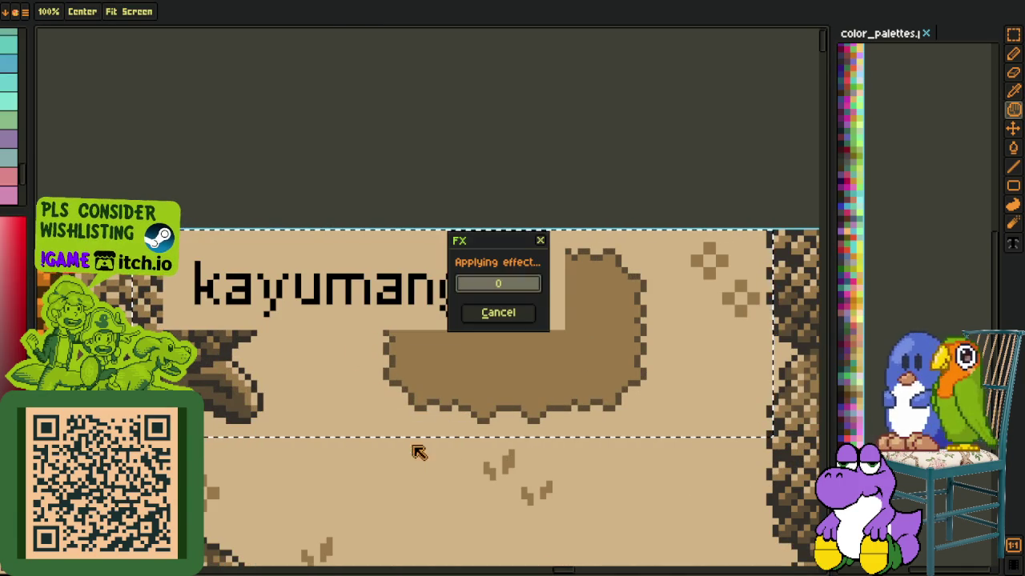
{"action": "key", "text": "o"}
{"action": "scroll", "coordinate": [405, 290], "scroll_direction": "up", "scroll_amount": 1}
{"action": "left_click", "coordinate": [404, 293]}
{"action": "key", "text": "shift+r"}
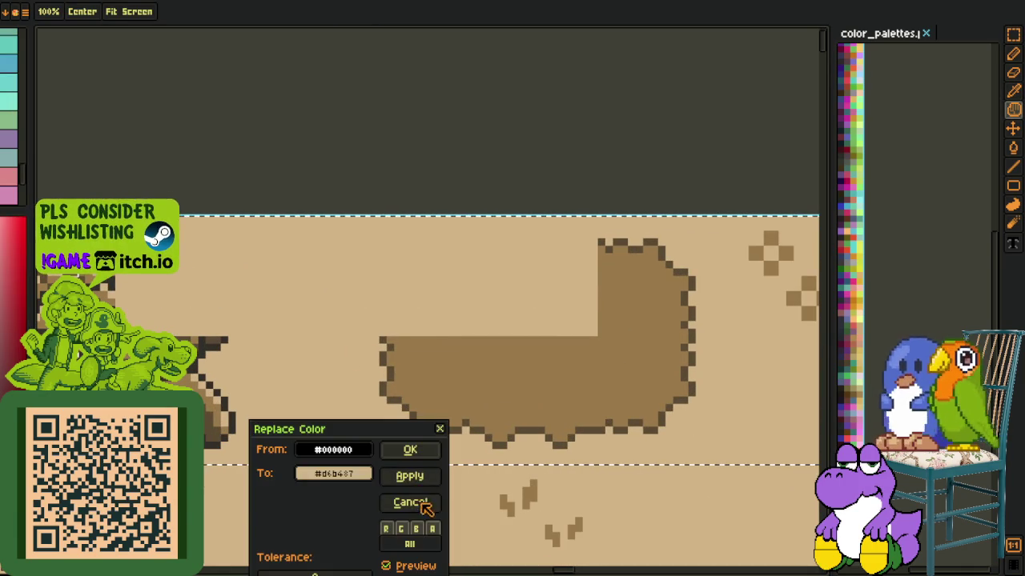
{"action": "left_click", "coordinate": [410, 450]}
{"action": "scroll", "coordinate": [421, 445], "scroll_direction": "down", "scroll_amount": 2}
{"action": "scroll", "coordinate": [421, 445], "scroll_direction": "down", "scroll_amount": 2}
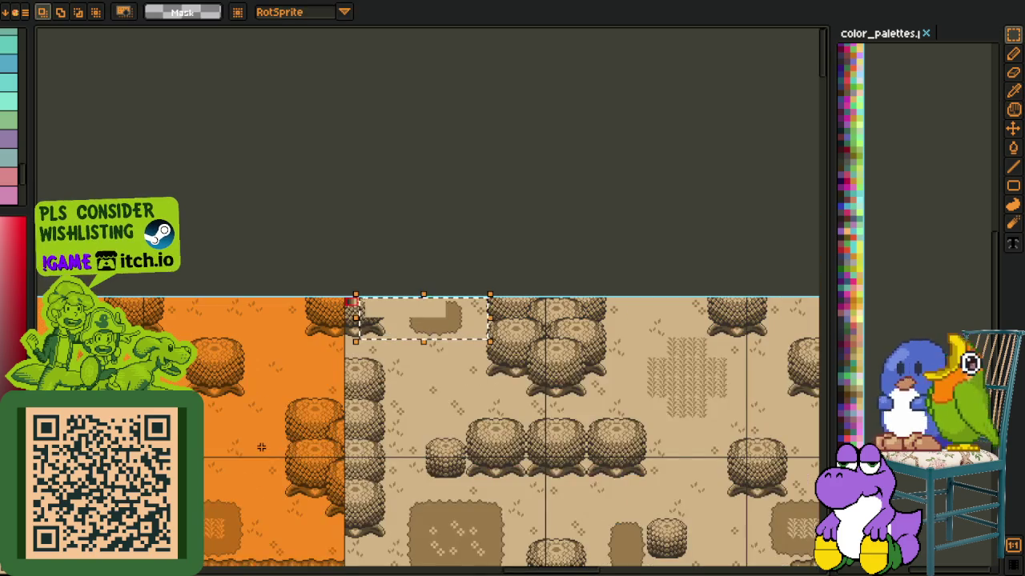
Turn the dalandan label's black lettering and white box orange
{"action": "mouse_move", "coordinate": [211, 422]}
{"action": "left_mouse_down"}
{"action": "mouse_move", "coordinate": [336, 321]}
{"action": "mouse_move", "coordinate": [407, 315]}
{"action": "left_mouse_up"}
{"action": "scroll", "coordinate": [326, 206], "scroll_direction": "up", "scroll_amount": 3}
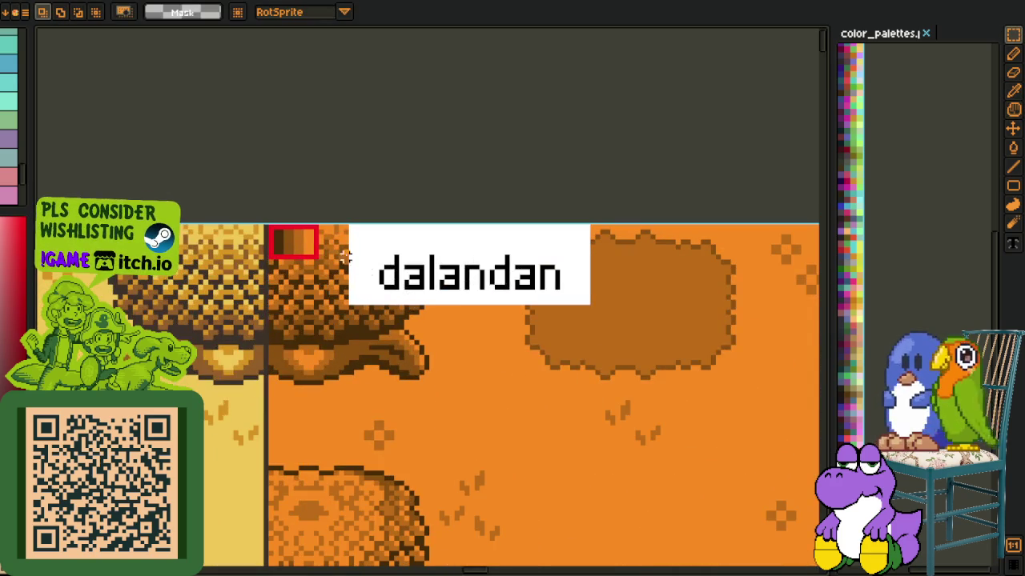
{"action": "left_click_drag", "start_coordinate": [325, 207], "coordinate": [712, 392]}
{"action": "scroll", "coordinate": [520, 304], "scroll_direction": "up", "scroll_amount": 2}
{"action": "key", "text": "o"}
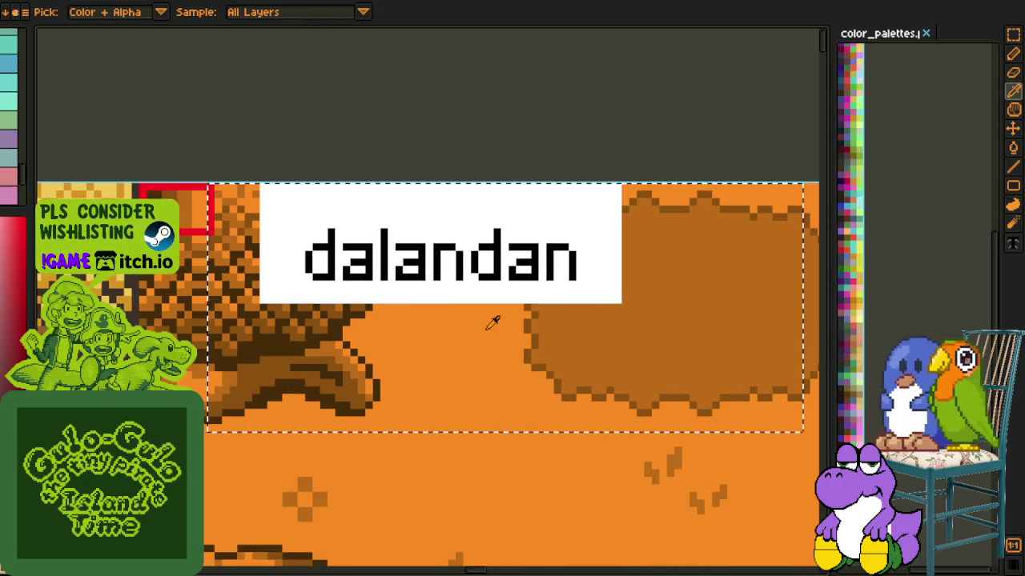
{"action": "left_click", "coordinate": [496, 263]}
{"action": "key", "text": "shift+r"}
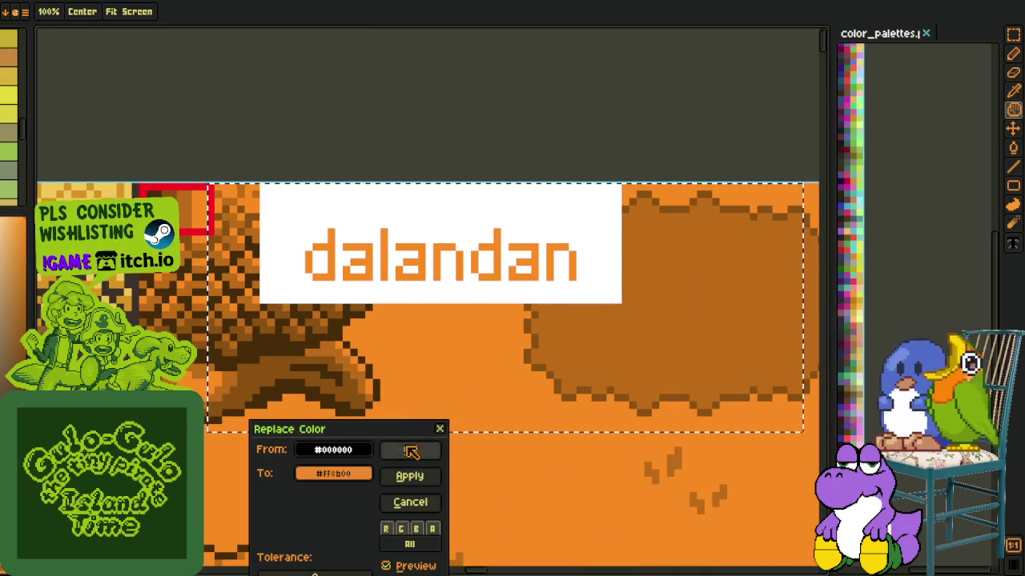
{"action": "left_click", "coordinate": [410, 448]}
{"action": "left_click", "coordinate": [435, 286]}
{"action": "key", "text": "shift+r"}
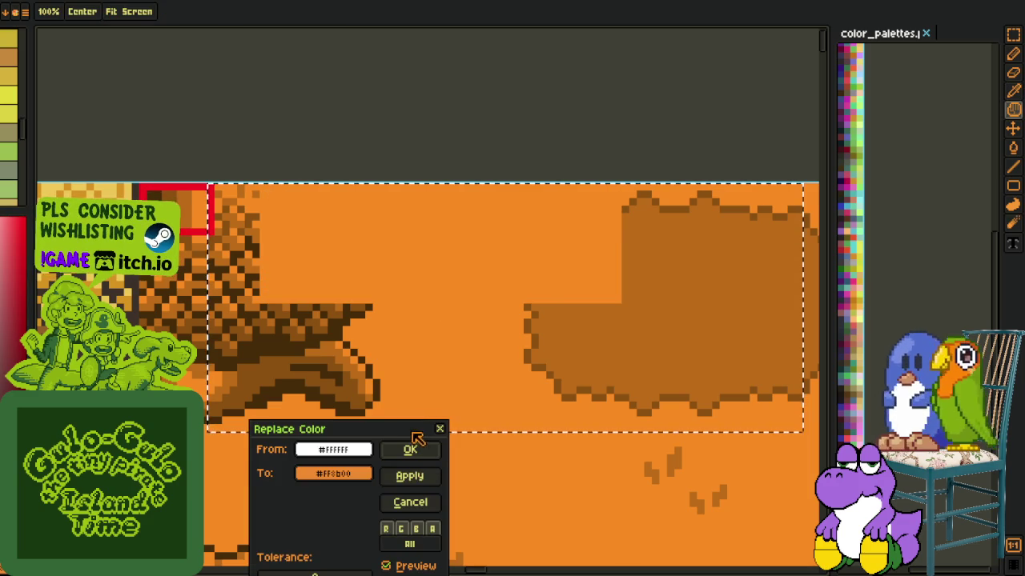
{"action": "left_click", "coordinate": [410, 448]}
{"action": "scroll", "coordinate": [428, 425], "scroll_direction": "down", "scroll_amount": 3}
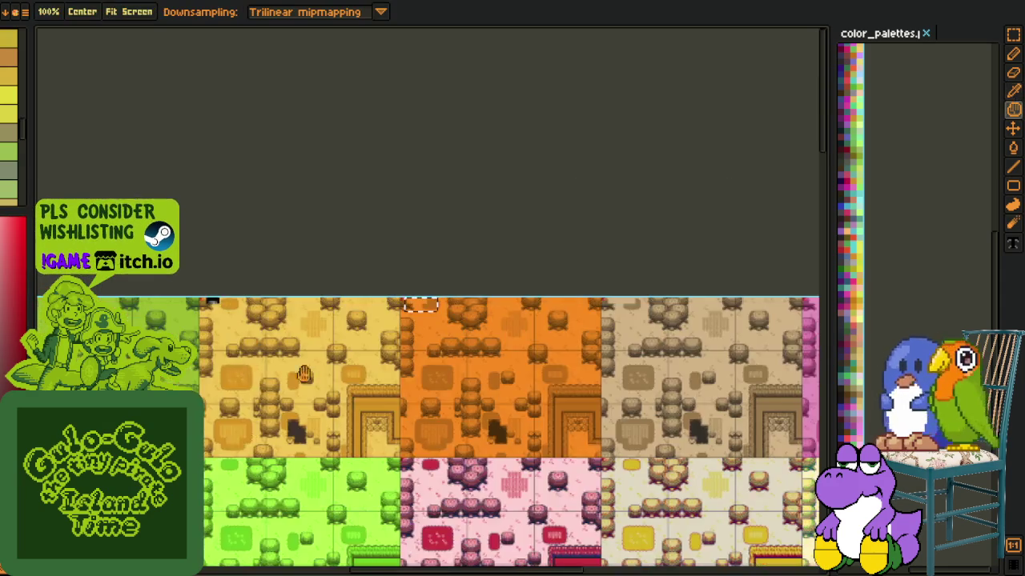
Turn the dilaw label's lettering and black box orange, making a solid block
{"action": "left_click_drag", "start_coordinate": [428, 424], "coordinate": [481, 424]}
{"action": "scroll", "coordinate": [449, 261], "scroll_direction": "up", "scroll_amount": 3}
{"action": "key", "text": "m"}
{"action": "scroll", "coordinate": [532, 173], "scroll_direction": "up", "scroll_amount": 1}
{"action": "left_click_drag", "start_coordinate": [476, 175], "coordinate": [818, 389]}
{"action": "key", "text": "shift+r"}
{"action": "left_click", "coordinate": [413, 452]}
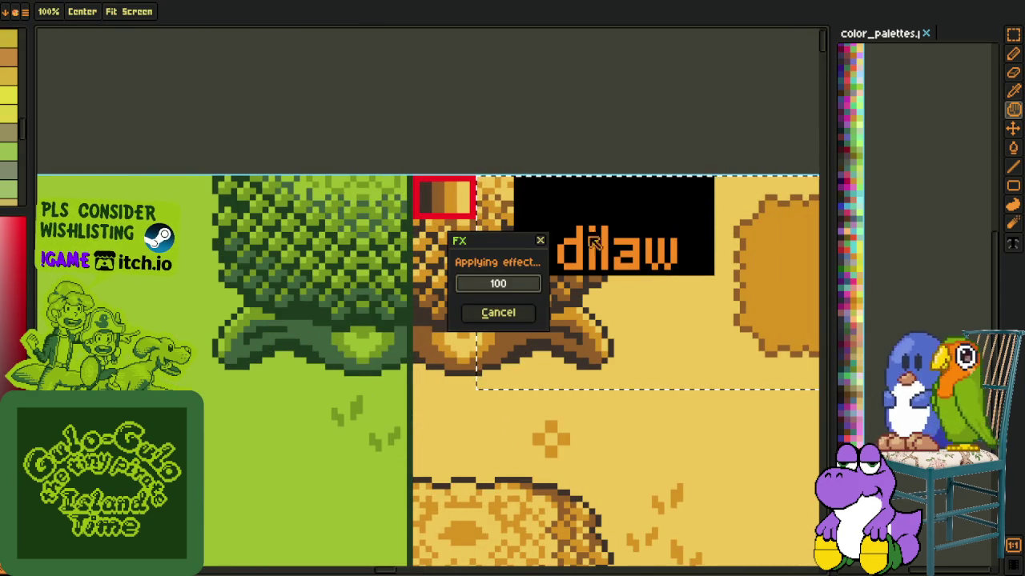
{"action": "key", "text": "i"}
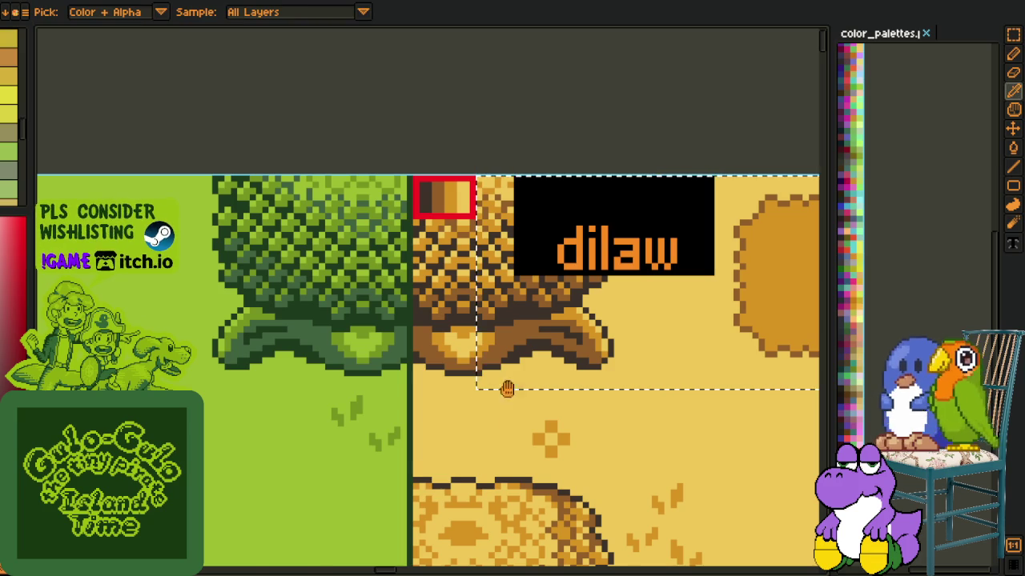
{"action": "key", "text": "shift+r"}
{"action": "left_click", "coordinate": [414, 449]}
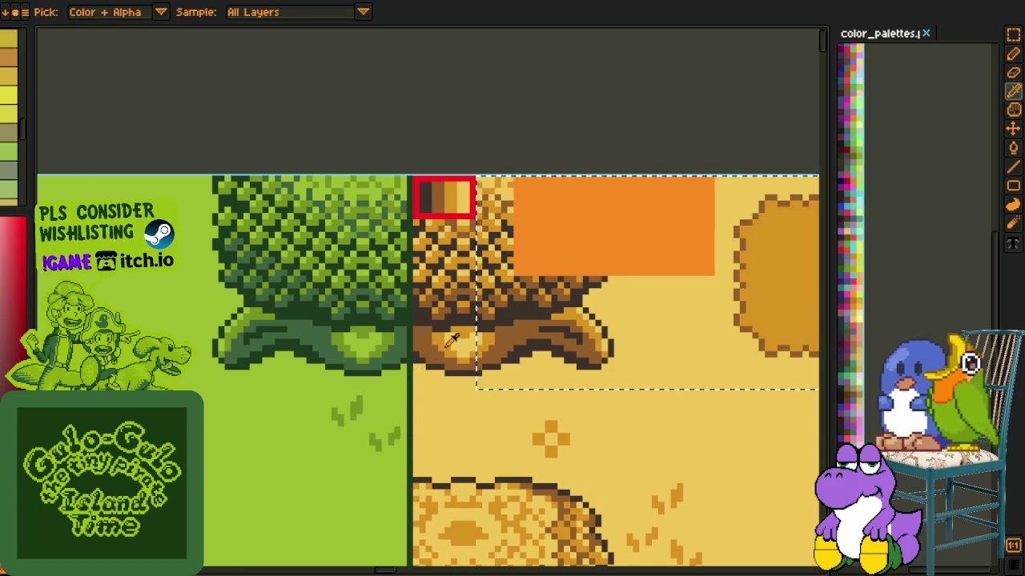
Fill the luntian label's white box and its lettering with orange
{"action": "scroll", "coordinate": [451, 340], "scroll_direction": "down", "scroll_amount": 3}
{"action": "scroll", "coordinate": [215, 313], "scroll_direction": "up", "scroll_amount": 3}
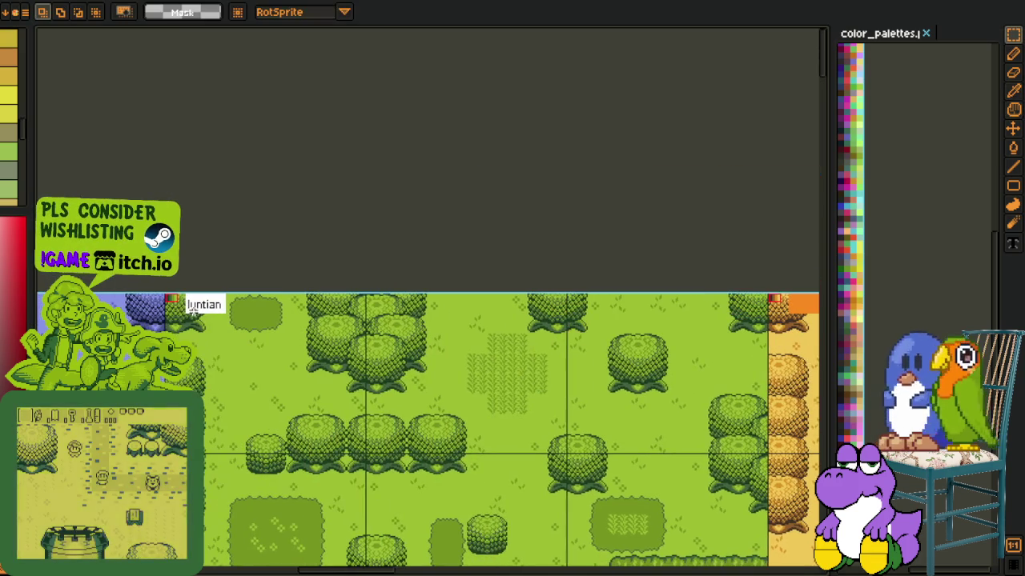
{"action": "scroll", "coordinate": [194, 304], "scroll_direction": "up", "scroll_amount": 2}
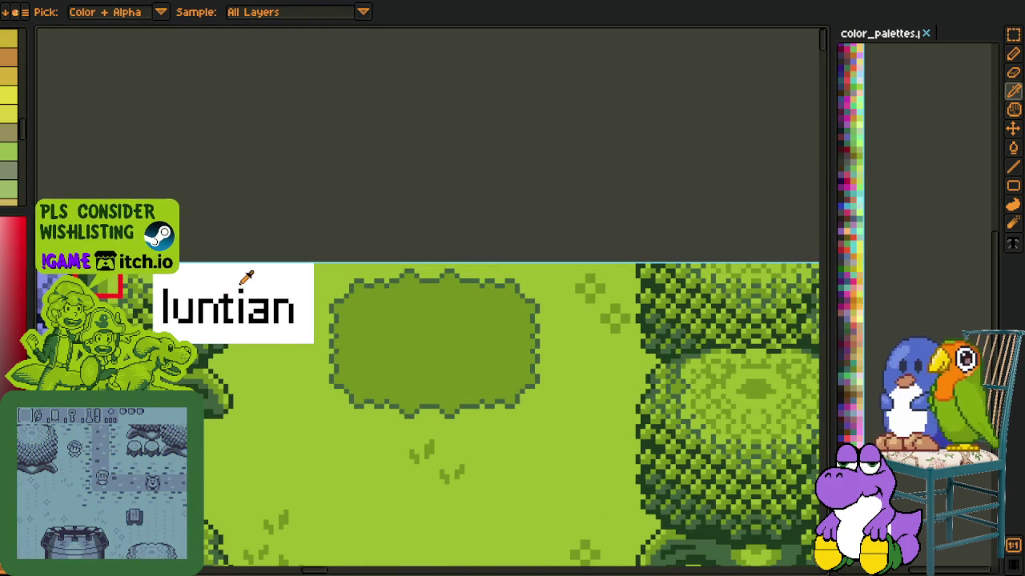
{"action": "key", "text": "shift+r"}
{"action": "left_click", "coordinate": [412, 450]}
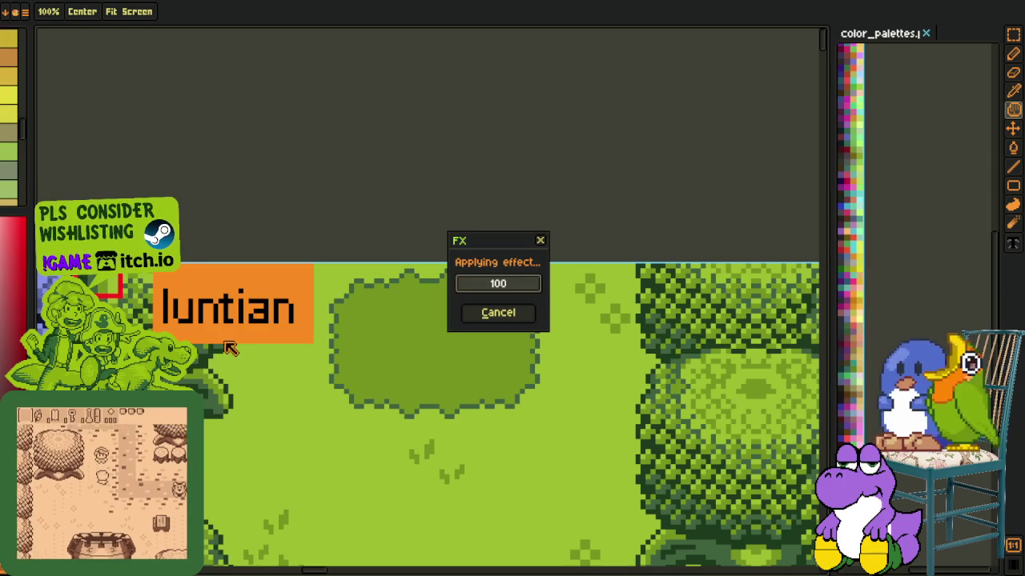
{"action": "key", "text": "o"}
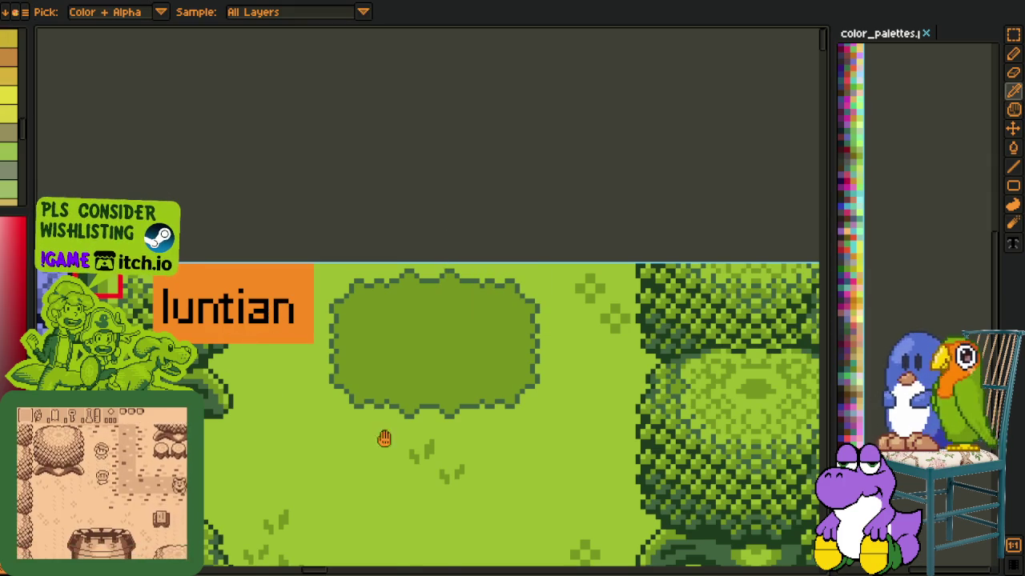
{"action": "key", "text": "shift+r"}
{"action": "left_click", "coordinate": [412, 448]}
Undo the last replacement, then turn the luntian label's black text and white background #ff8b00
{"action": "mouse_move", "coordinate": [263, 419]}
{"action": "left_mouse_down"}
{"action": "mouse_move", "coordinate": [245, 435]}
{"action": "mouse_move", "coordinate": [647, 366]}
{"action": "mouse_move", "coordinate": [505, 339]}
{"action": "mouse_move", "coordinate": [572, 359]}
{"action": "mouse_move", "coordinate": [484, 370]}
{"action": "left_mouse_up"}
{"action": "key", "text": "ctrl+z"}
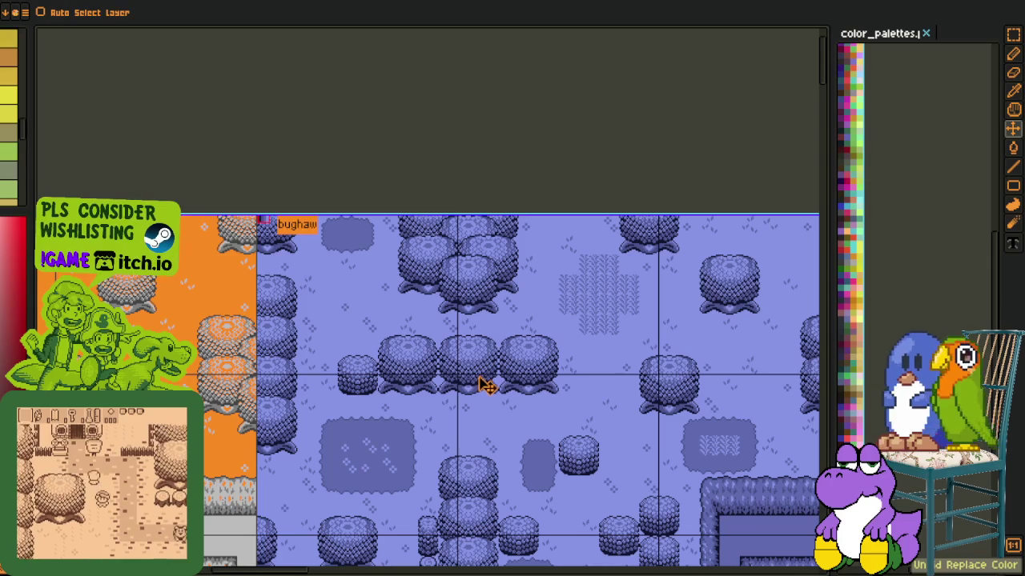
{"action": "scroll", "coordinate": [480, 389], "scroll_direction": "down", "scroll_amount": 2}
{"action": "left_click_drag", "start_coordinate": [590, 389], "coordinate": [319, 298]}
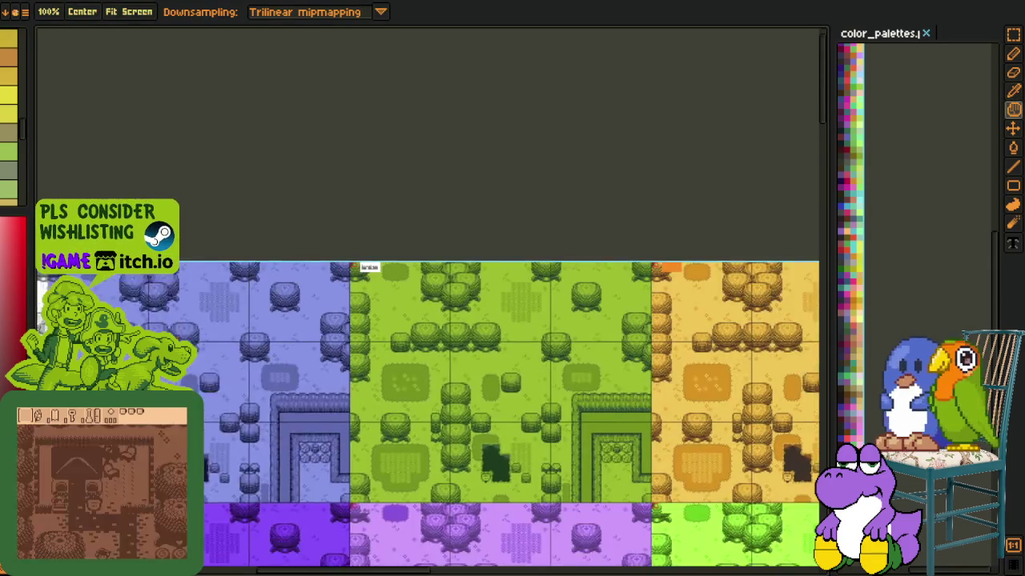
{"action": "scroll", "coordinate": [318, 298], "scroll_direction": "up", "scroll_amount": 3}
{"action": "key", "text": "m"}
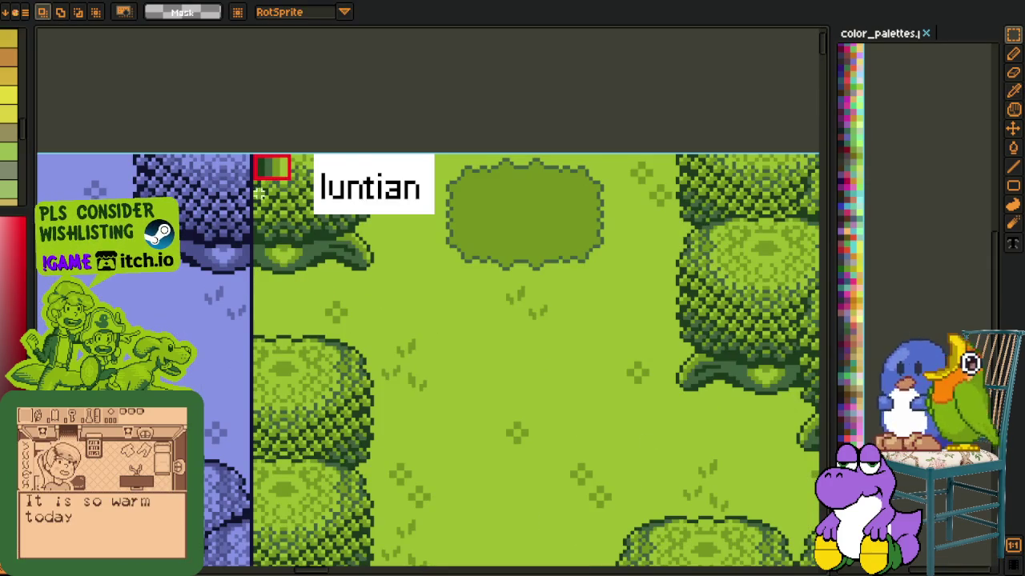
{"action": "key", "text": "h"}
{"action": "key", "text": "ctrl+r"}
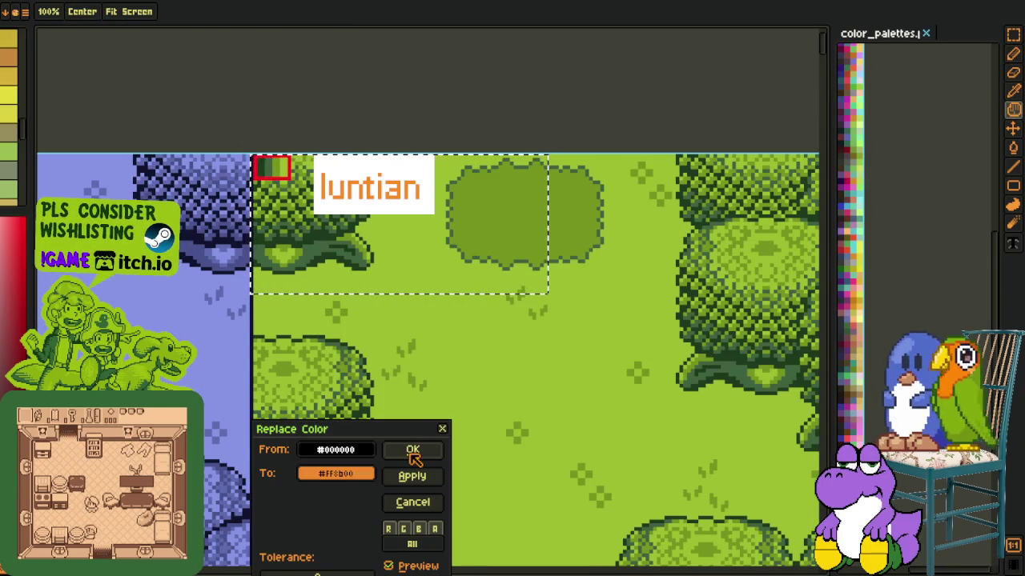
{"action": "left_click", "coordinate": [413, 454]}
{"action": "key", "text": "i"}
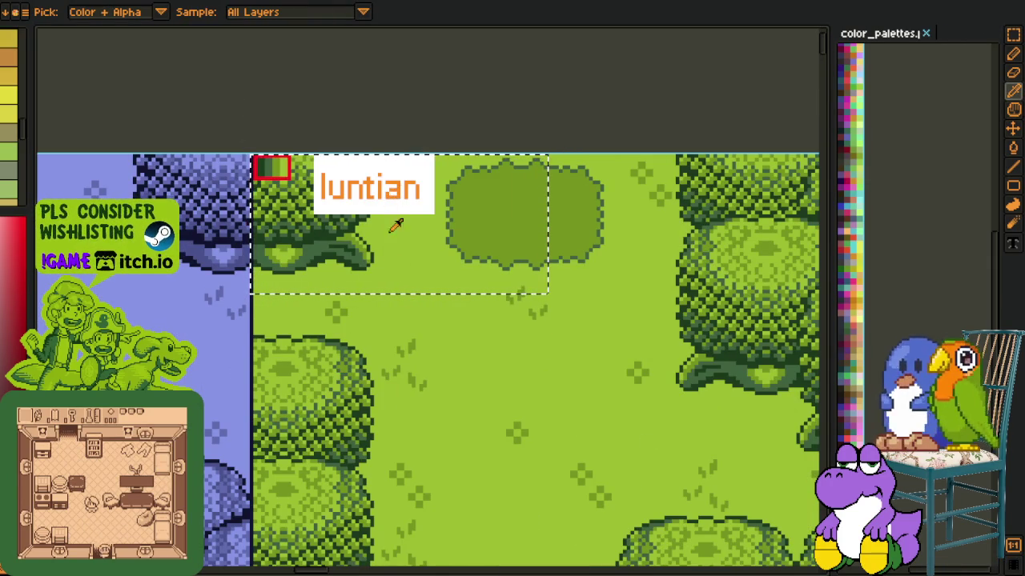
{"action": "left_click", "coordinate": [388, 211]}
{"action": "key", "text": "h"}
{"action": "key", "text": "ctrl+r"}
{"action": "left_click", "coordinate": [413, 450]}
Turn the bughaw label's white background and black text orange
{"action": "key", "text": "i"}
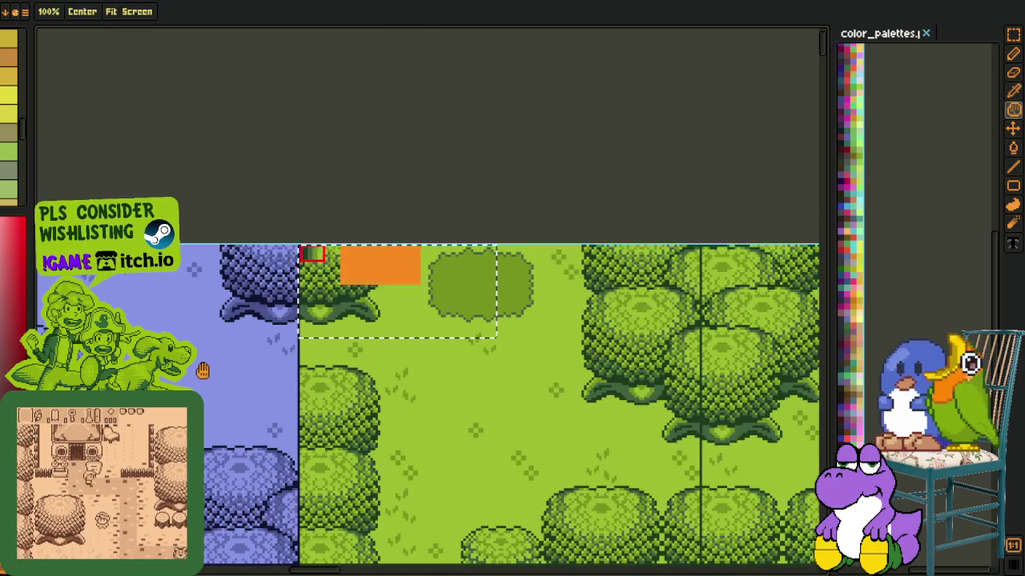
{"action": "key", "text": "h"}
{"action": "left_click_drag", "start_coordinate": [201, 366], "coordinate": [672, 393]}
{"action": "left_click_drag", "start_coordinate": [497, 336], "coordinate": [808, 340]}
{"action": "key", "text": "i"}
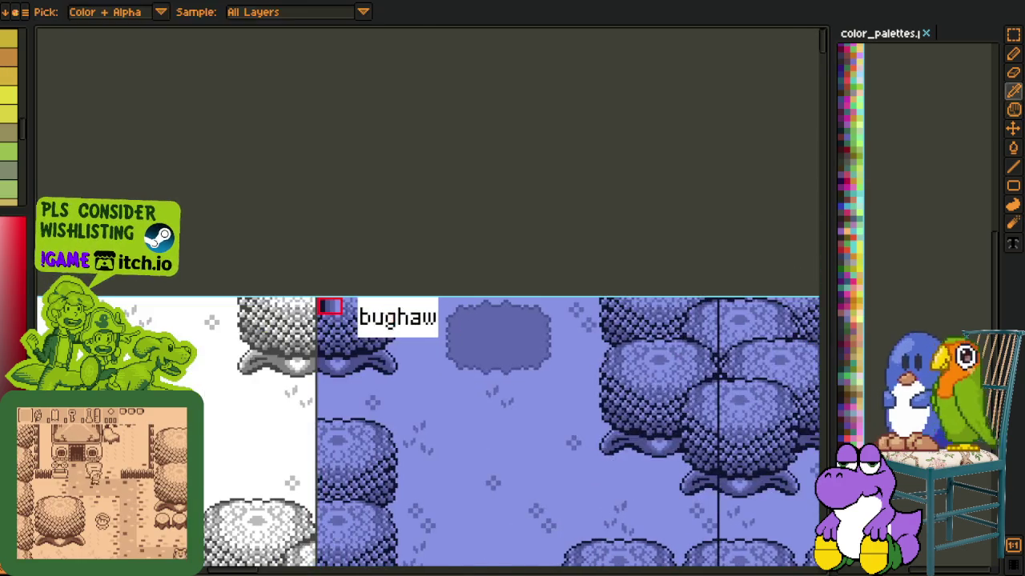
{"action": "scroll", "coordinate": [304, 232], "scroll_direction": "up", "scroll_amount": 2}
{"action": "key", "text": "m"}
{"action": "left_click_drag", "start_coordinate": [292, 274], "coordinate": [623, 452]}
{"action": "key", "text": "h"}
{"action": "key", "text": "ctrl+r"}
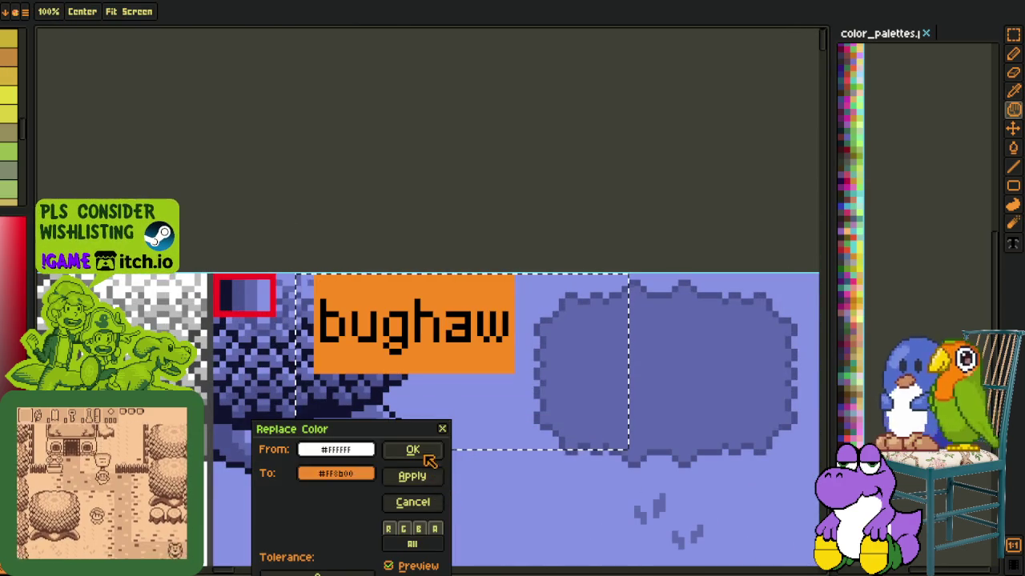
{"action": "left_click", "coordinate": [419, 451]}
{"action": "key", "text": "i"}
{"action": "left_click", "coordinate": [442, 323]}
{"action": "key", "text": "h"}
{"action": "key", "text": "ctrl+r"}
{"action": "left_click", "coordinate": [421, 448]}
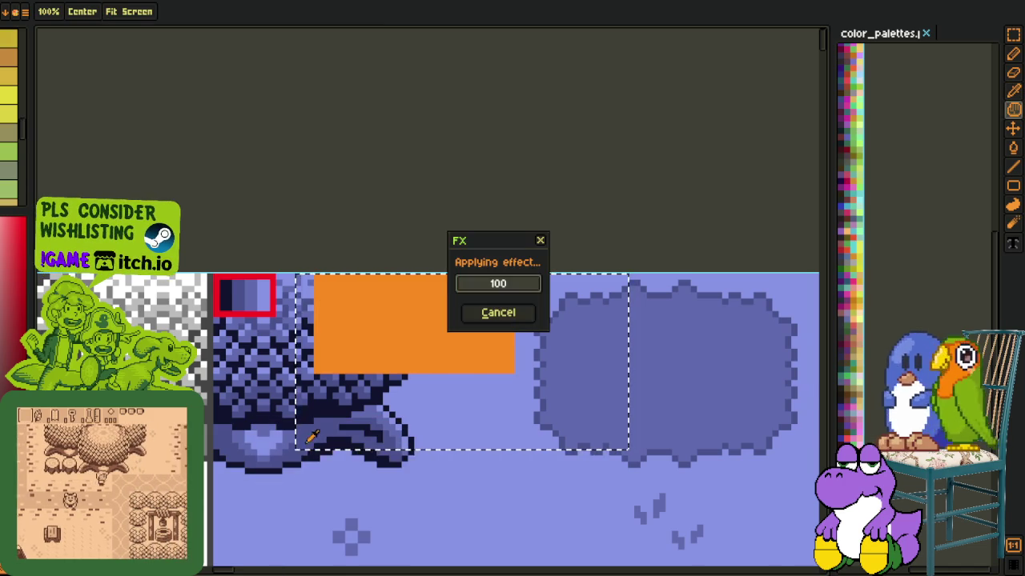
Turn the puti label's black background and white text orange
{"action": "scroll", "coordinate": [320, 424], "scroll_direction": "left", "scroll_amount": 5}
{"action": "scroll", "coordinate": [507, 430], "scroll_direction": "left", "scroll_amount": 5}
{"action": "scroll", "coordinate": [320, 400], "scroll_direction": "left", "scroll_amount": 5}
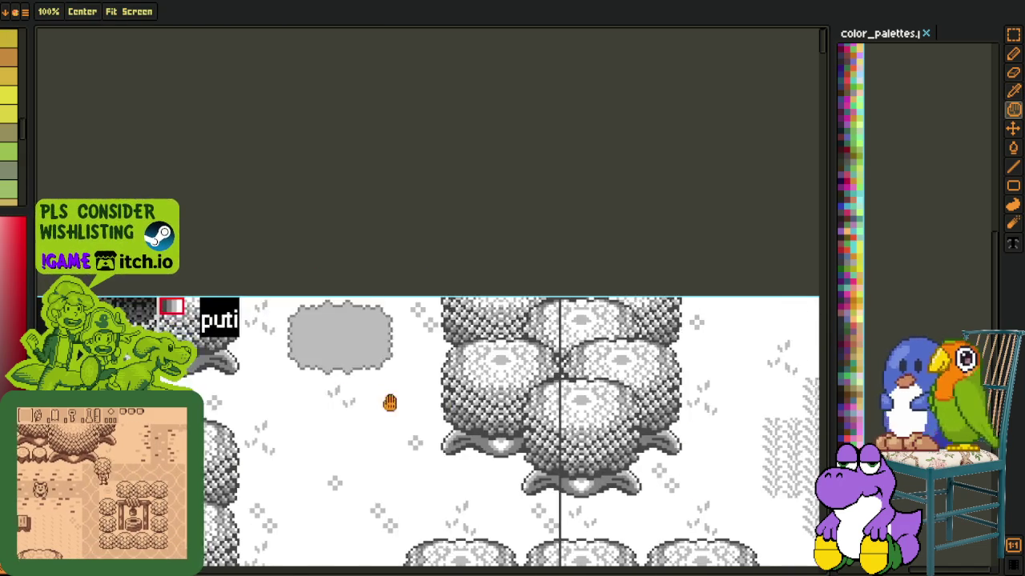
{"action": "scroll", "coordinate": [347, 394], "scroll_direction": "left", "scroll_amount": 3}
{"action": "scroll", "coordinate": [361, 351], "scroll_direction": "up", "scroll_amount": 3}
{"action": "key", "text": "r"}
{"action": "mouse_move", "coordinate": [297, 193]}
{"action": "left_mouse_down"}
{"action": "mouse_move", "coordinate": [477, 350]}
{"action": "mouse_move", "coordinate": [462, 355]}
{"action": "left_mouse_up"}
{"action": "key", "text": "ctrl+r"}
{"action": "left_click", "coordinate": [411, 448]}
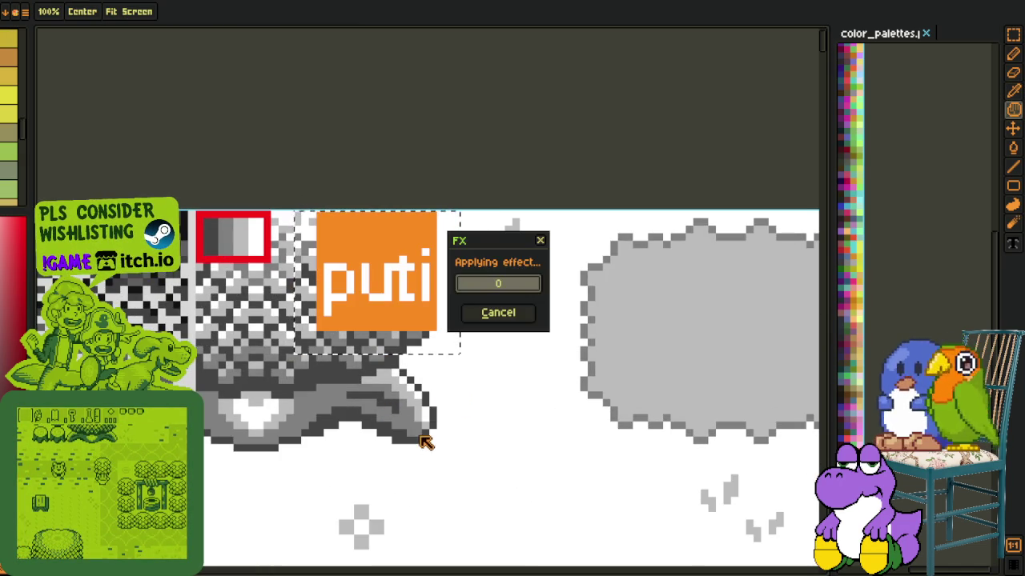
{"action": "left_click", "coordinate": [409, 313], "text": "alt"}
{"action": "key", "text": "ctrl+r"}
{"action": "left_click", "coordinate": [416, 446]}
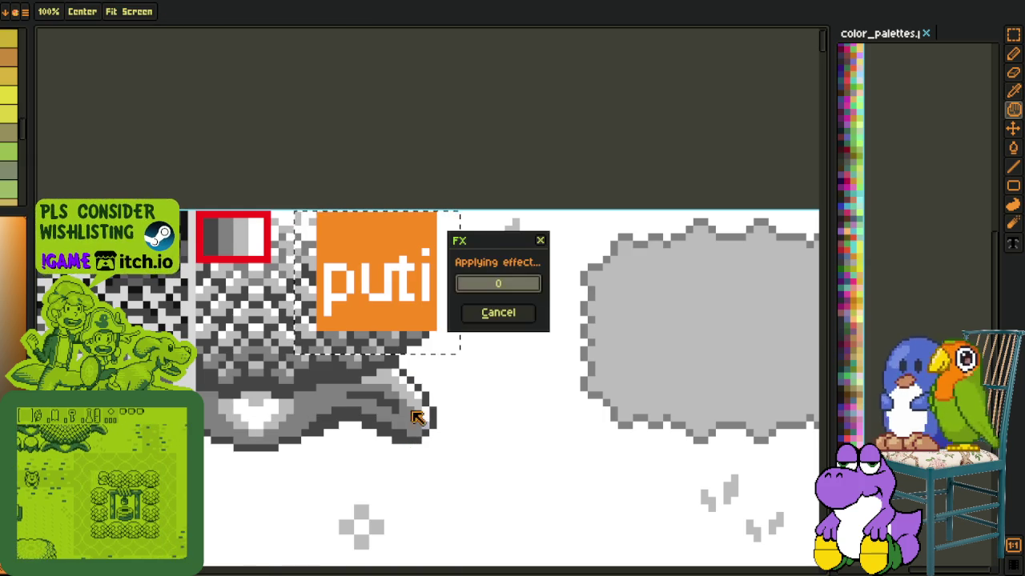
{"action": "scroll", "coordinate": [418, 274], "scroll_direction": "up", "scroll_amount": 1}
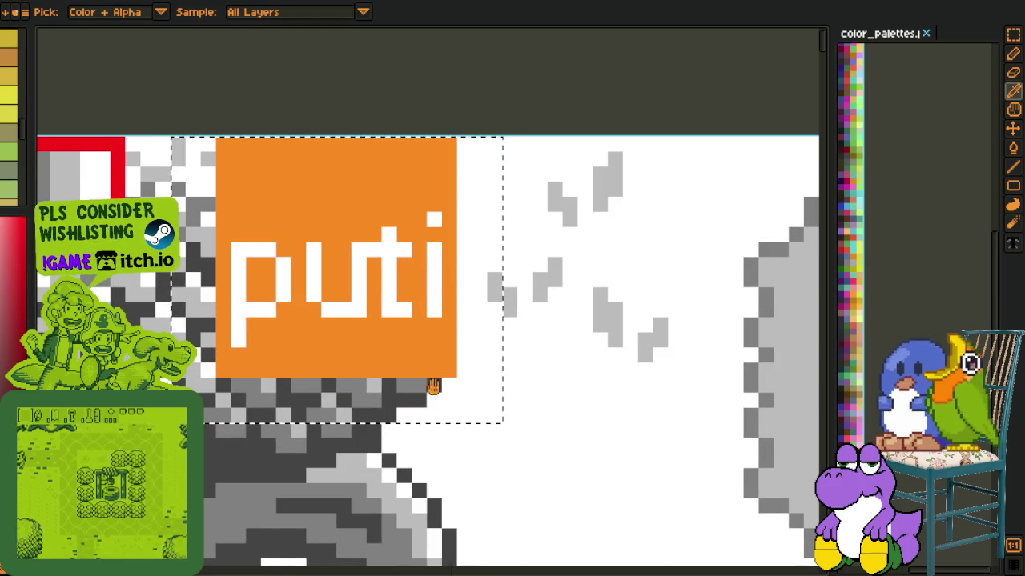
{"action": "key", "text": "ctrl+r"}
{"action": "left_click", "coordinate": [432, 448]}
{"action": "scroll", "coordinate": [424, 436], "scroll_direction": "down", "scroll_amount": 2}
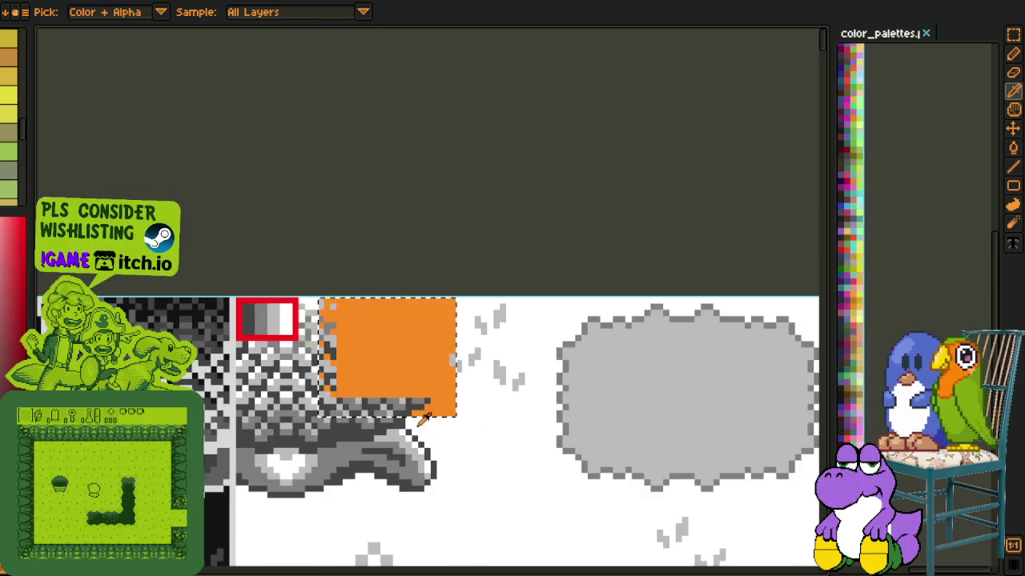
{"action": "scroll", "coordinate": [384, 281], "scroll_direction": "down", "scroll_amount": 1}
Turn the itim label's white background and black text orange
{"action": "key", "text": "m"}
{"action": "left_click_drag", "start_coordinate": [379, 259], "coordinate": [331, 314]}
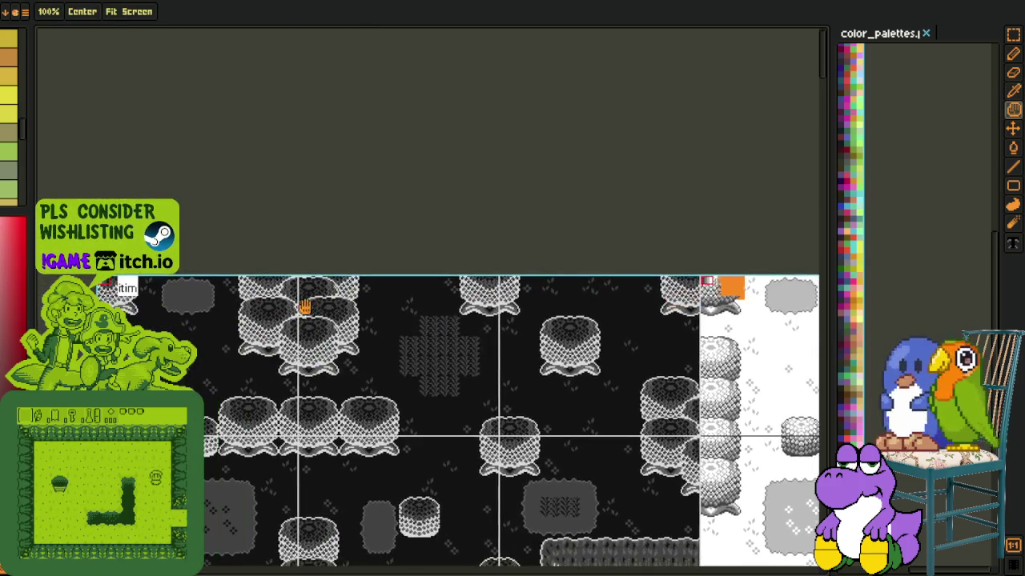
{"action": "key", "text": "m"}
{"action": "scroll", "coordinate": [216, 294], "scroll_direction": "up", "scroll_amount": 4}
{"action": "left_click_drag", "start_coordinate": [276, 237], "coordinate": [448, 384]}
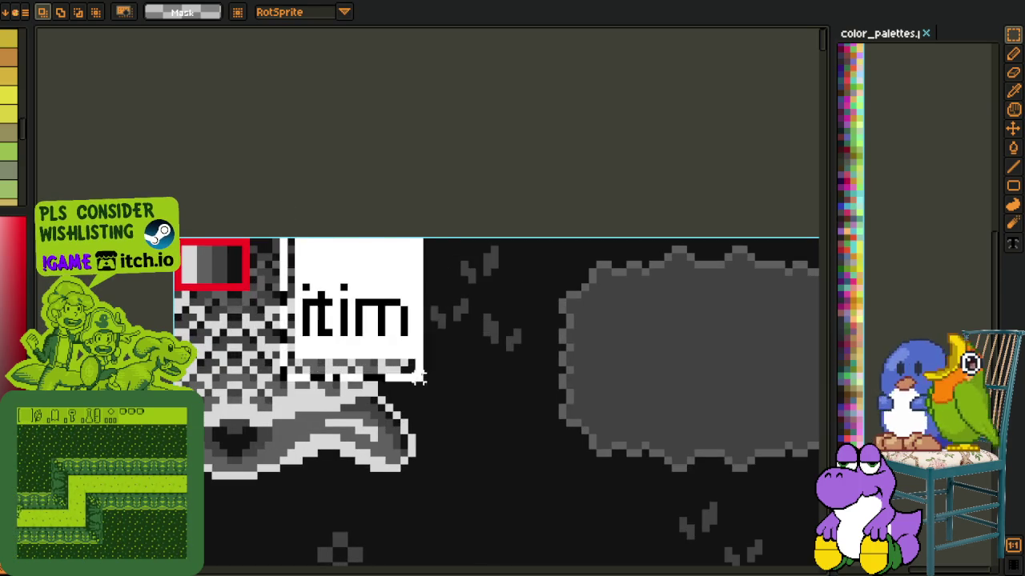
{"action": "key", "text": "shift+r"}
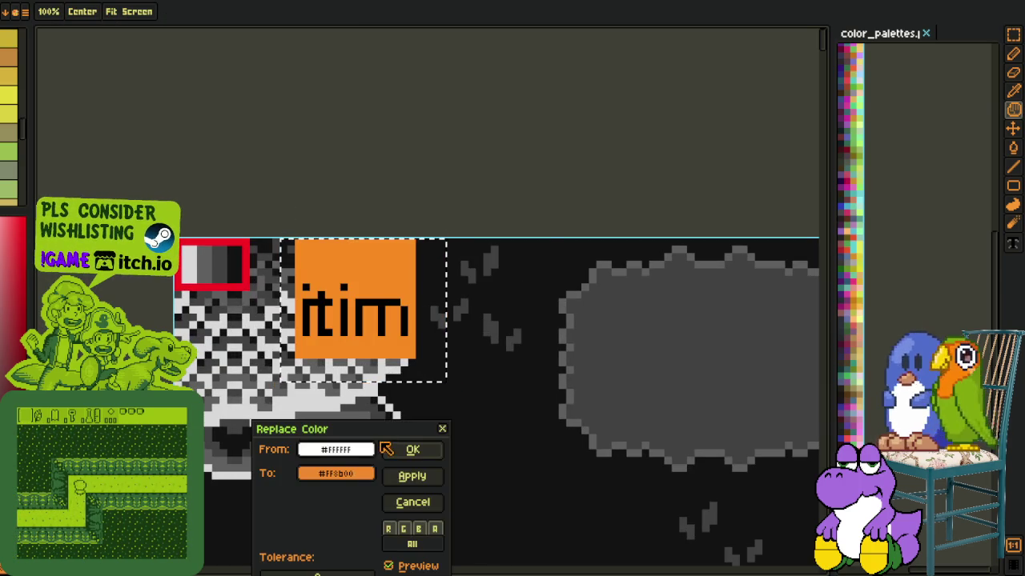
{"action": "left_click", "coordinate": [414, 451]}
{"action": "scroll", "coordinate": [384, 320], "scroll_direction": "up", "scroll_amount": 2}
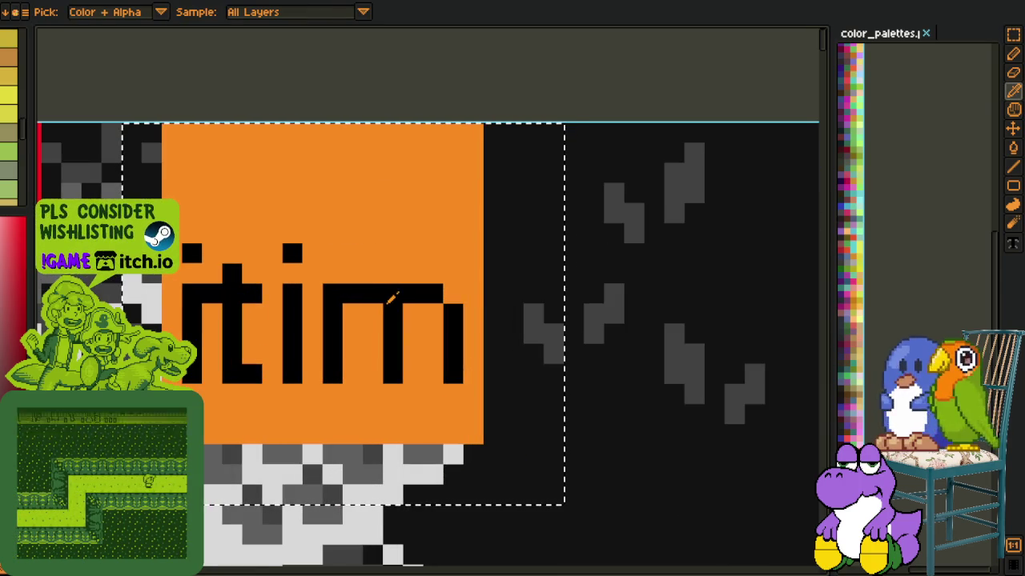
{"action": "key", "text": "shift+r"}
{"action": "left_click", "coordinate": [412, 450]}
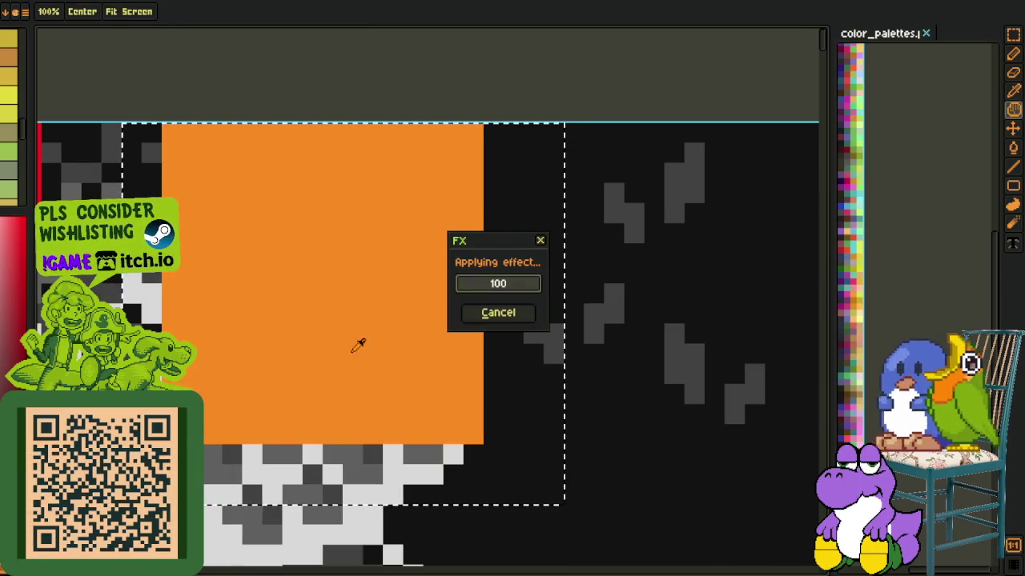
Zoom out to view the full palette tile sheet
{"action": "key", "text": "i"}
{"action": "key", "text": "m"}
{"action": "scroll", "coordinate": [349, 72], "scroll_direction": "down", "scroll_amount": 1}
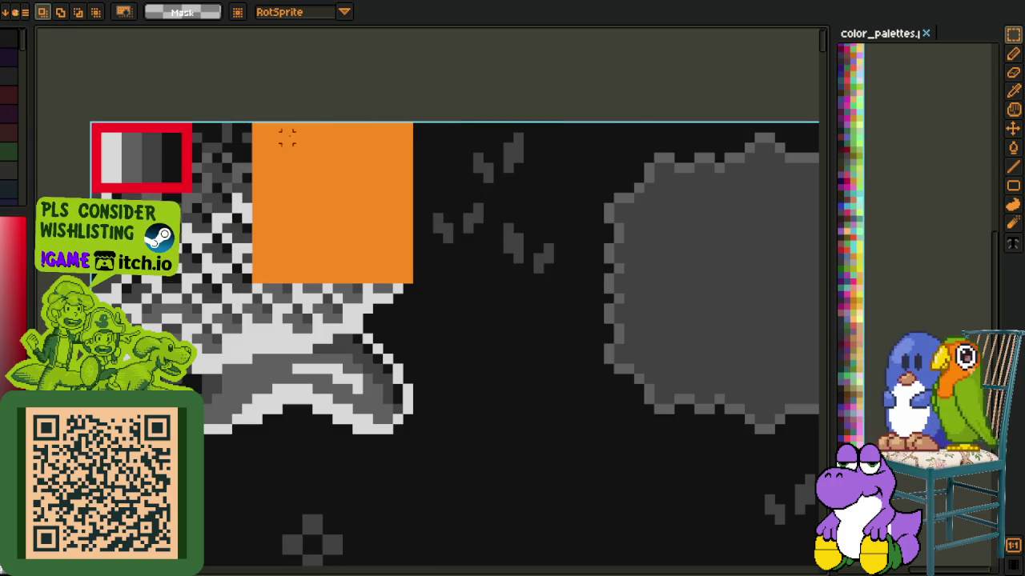
{"action": "key", "text": "i"}
{"action": "scroll", "coordinate": [240, 200], "scroll_direction": "down", "scroll_amount": 1}
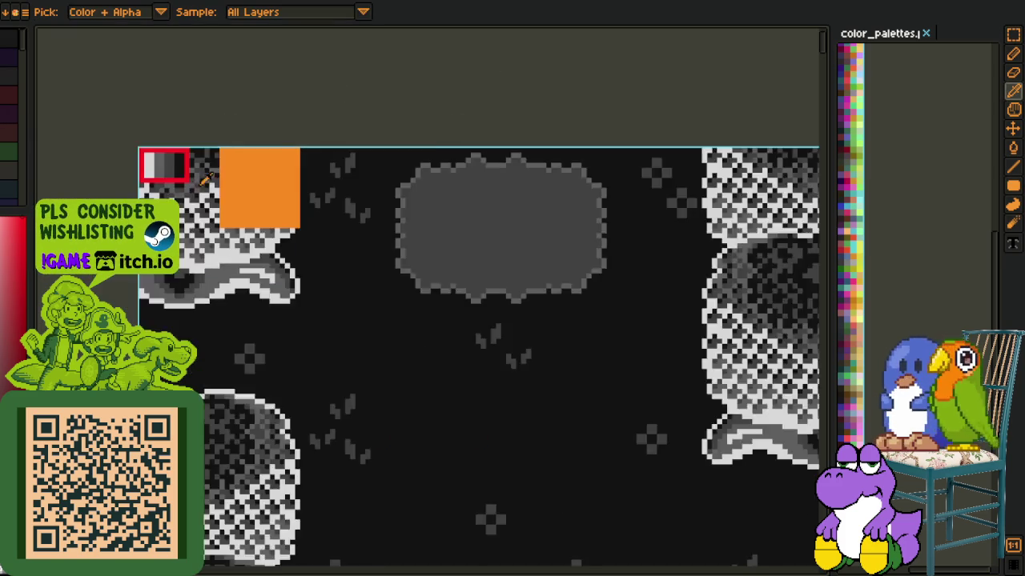
{"action": "scroll", "coordinate": [271, 218], "scroll_direction": "down", "scroll_amount": 1}
{"action": "scroll", "coordinate": [270, 218], "scroll_direction": "down", "scroll_amount": 1}
{"action": "scroll", "coordinate": [270, 218], "scroll_direction": "down", "scroll_amount": 1}
{"action": "key", "text": "h"}
{"action": "left_click_drag", "start_coordinate": [416, 364], "coordinate": [270, 250]}
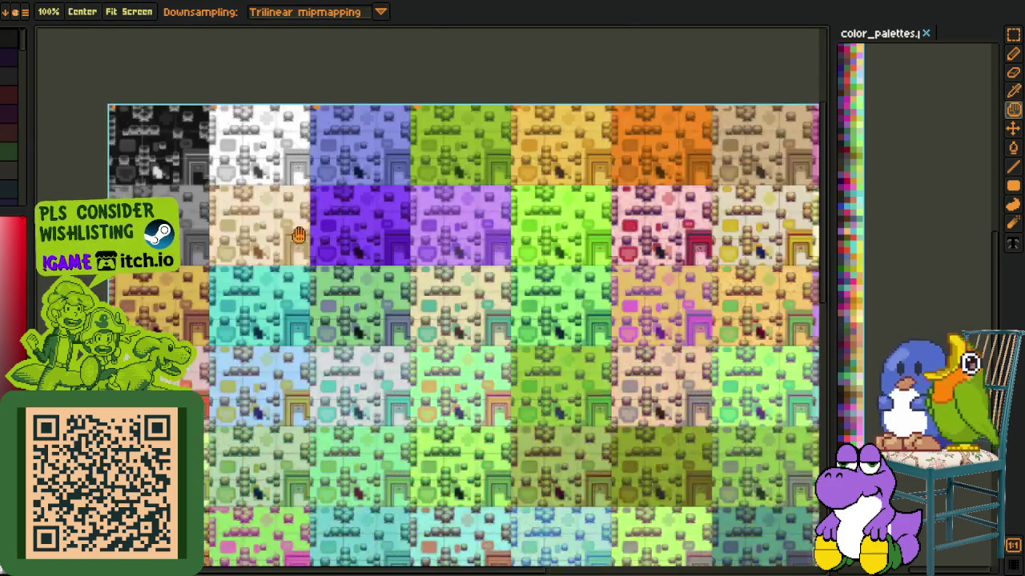
Sample the red frame colour and run a first Replace Color pass on it
{"action": "key", "text": "i"}
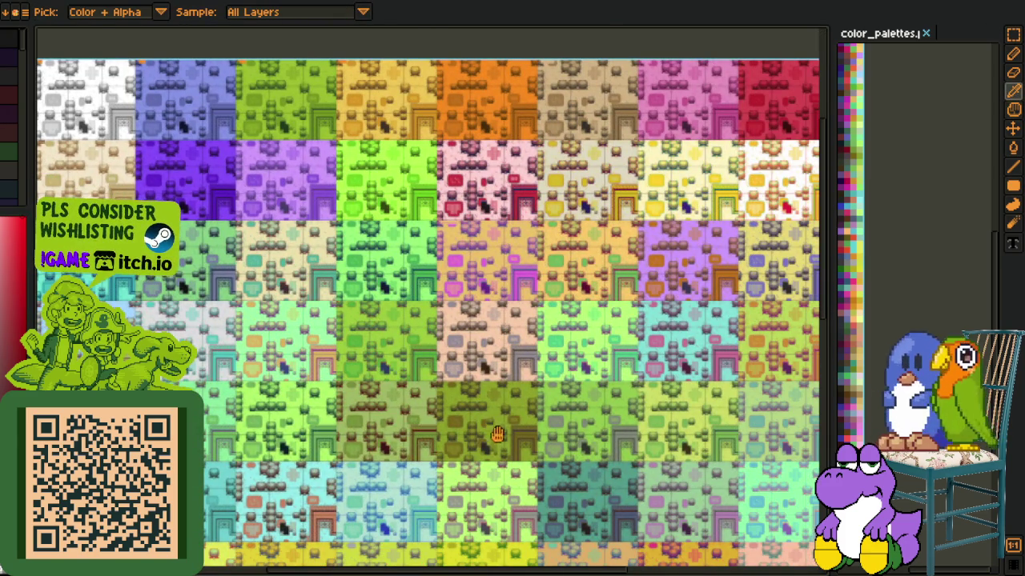
{"action": "key", "text": "shift+r"}
{"action": "left_click", "coordinate": [439, 449]}
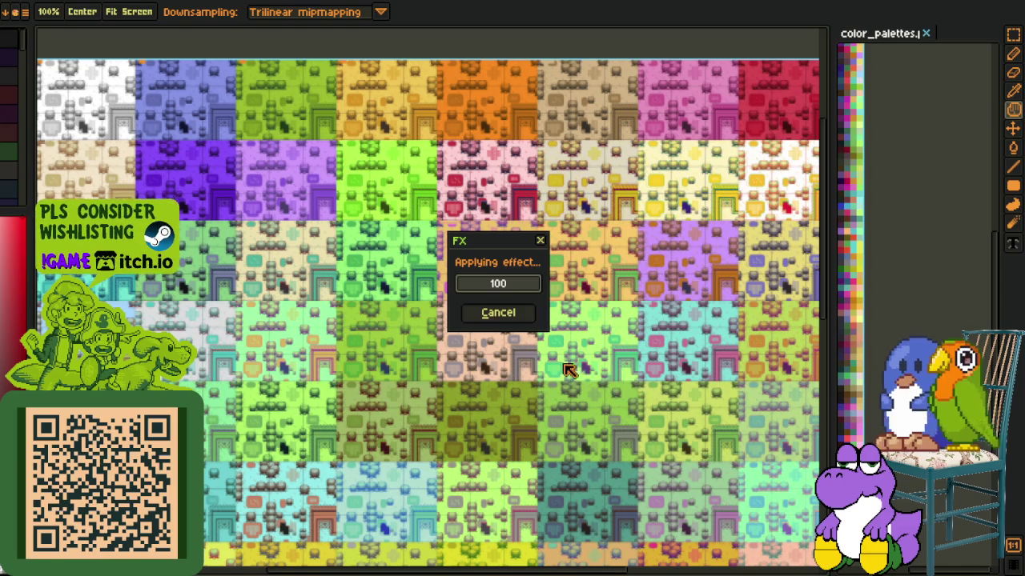
{"action": "left_click_drag", "start_coordinate": [453, 377], "coordinate": [452, 327]}
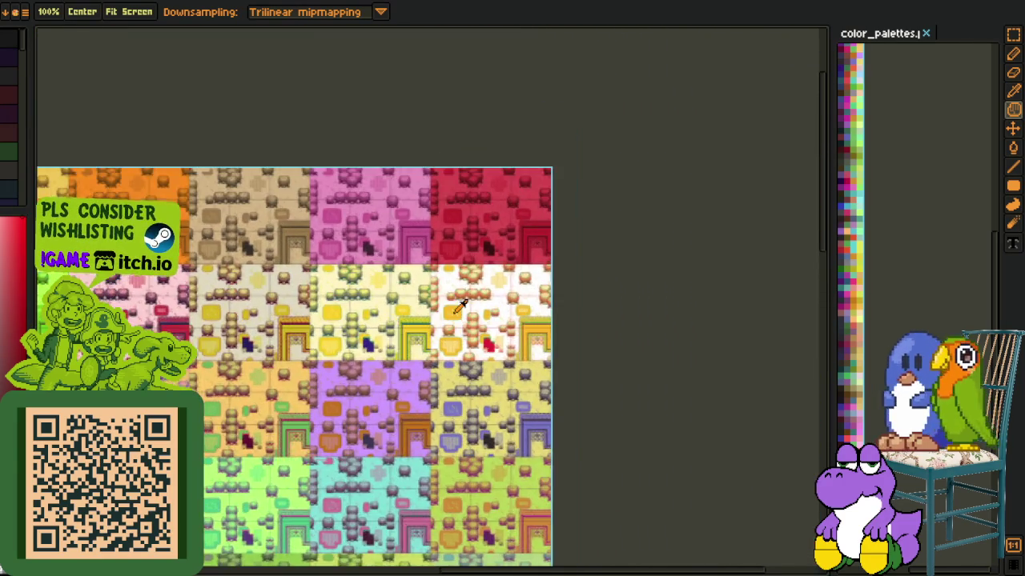
{"action": "scroll", "coordinate": [452, 327], "scroll_direction": "up", "scroll_amount": 5}
{"action": "mouse_move", "coordinate": [457, 297]}
{"action": "left_mouse_down"}
{"action": "mouse_move", "coordinate": [437, 514]}
{"action": "mouse_move", "coordinate": [448, 554]}
{"action": "left_mouse_up"}
Replace #FF0000 with transparent to clear the red frame around the swatch strip
{"action": "key", "text": "o"}
{"action": "scroll", "coordinate": [345, 357], "scroll_direction": "up", "scroll_amount": 3}
{"action": "scroll", "coordinate": [314, 290], "scroll_direction": "up", "scroll_amount": 2}
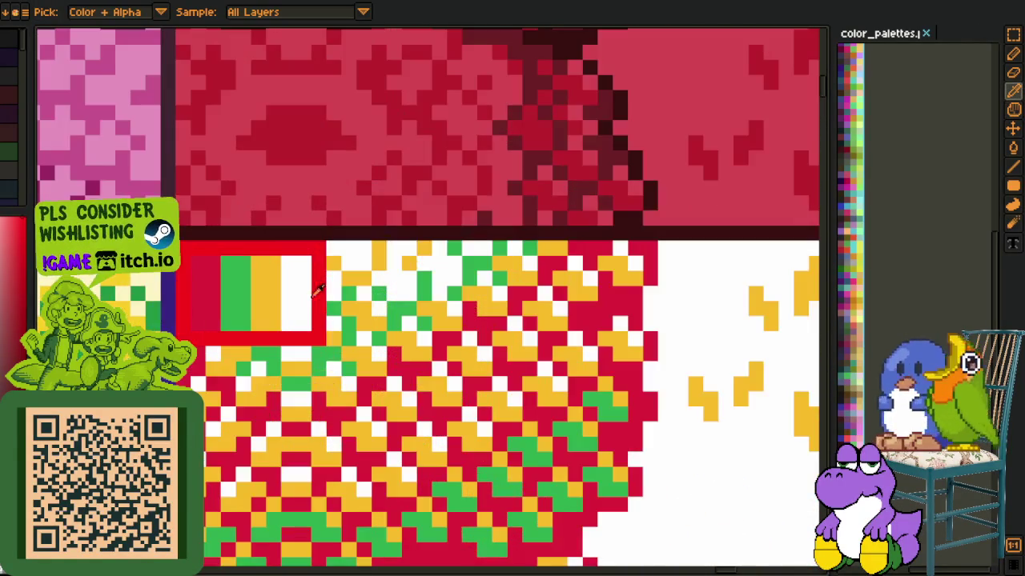
{"action": "key", "text": "shift+r"}
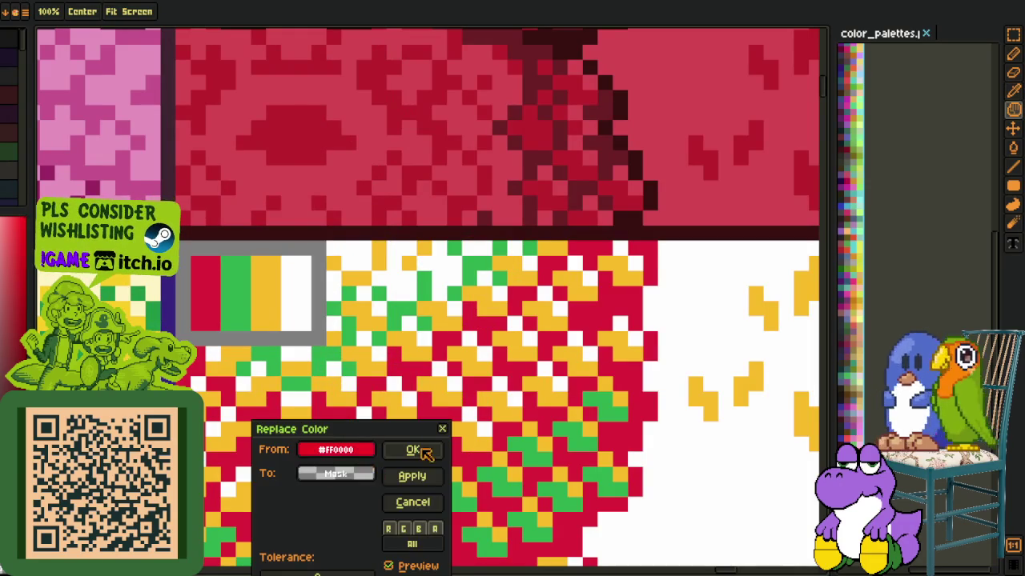
{"action": "key", "text": "o"}
{"action": "scroll", "coordinate": [423, 424], "scroll_direction": "down", "scroll_amount": 2}
{"action": "scroll", "coordinate": [401, 400], "scroll_direction": "down", "scroll_amount": 2}
{"action": "scroll", "coordinate": [377, 380], "scroll_direction": "down", "scroll_amount": 2}
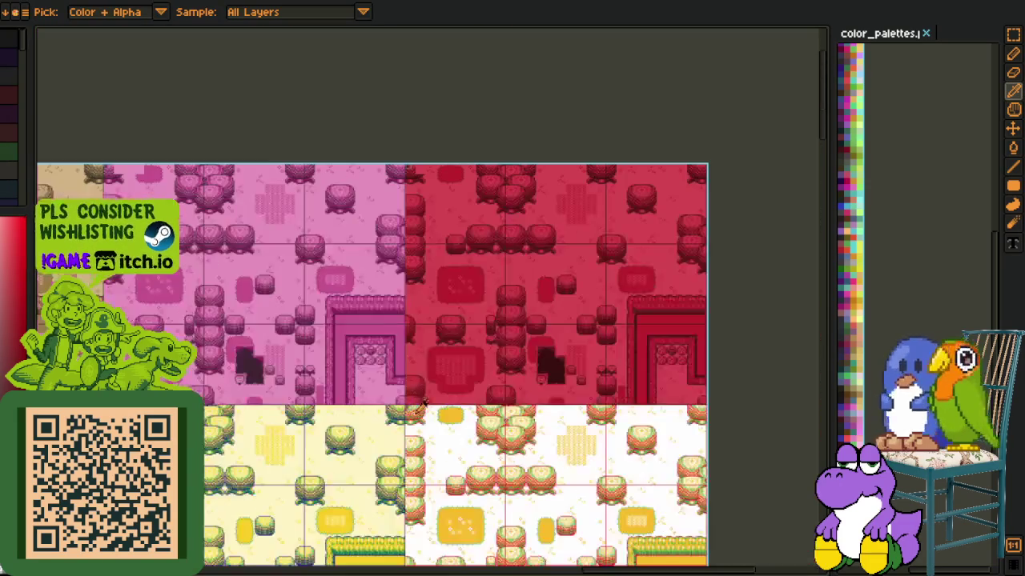
{"action": "scroll", "coordinate": [429, 182], "scroll_direction": "up", "scroll_amount": 5}
{"action": "key", "text": "h"}
{"action": "scroll", "coordinate": [421, 201], "scroll_direction": "down", "scroll_amount": 2}
{"action": "left_click_drag", "start_coordinate": [421, 201], "coordinate": [419, 279]}
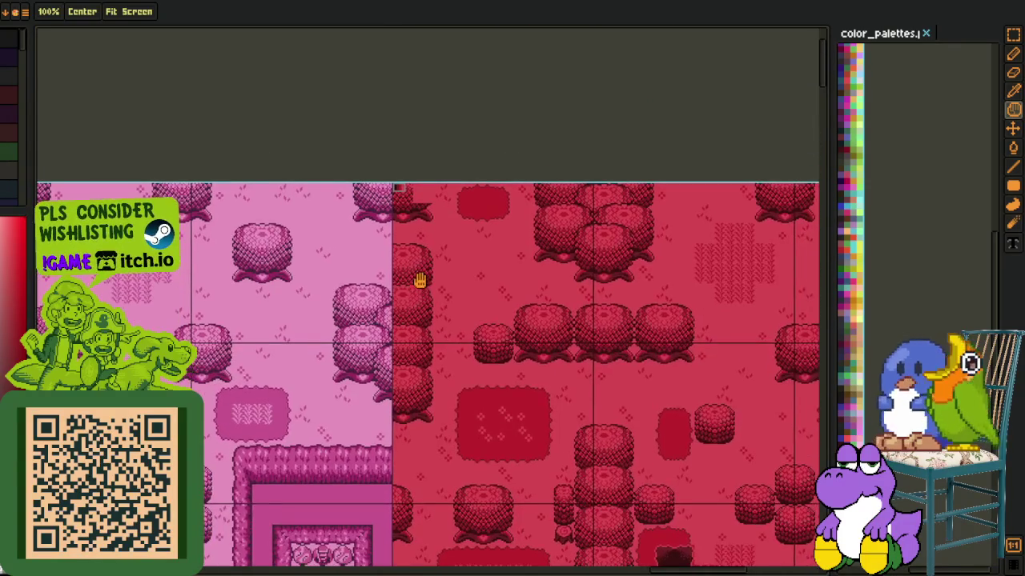
{"action": "scroll", "coordinate": [331, 400], "scroll_direction": "down", "scroll_amount": 3}
{"action": "scroll", "coordinate": [298, 384], "scroll_direction": "down", "scroll_amount": 3}
{"action": "key", "text": "o"}
{"action": "scroll", "coordinate": [297, 385], "scroll_direction": "down", "scroll_amount": 2}
{"action": "scroll", "coordinate": [304, 376], "scroll_direction": "down", "scroll_amount": 2}
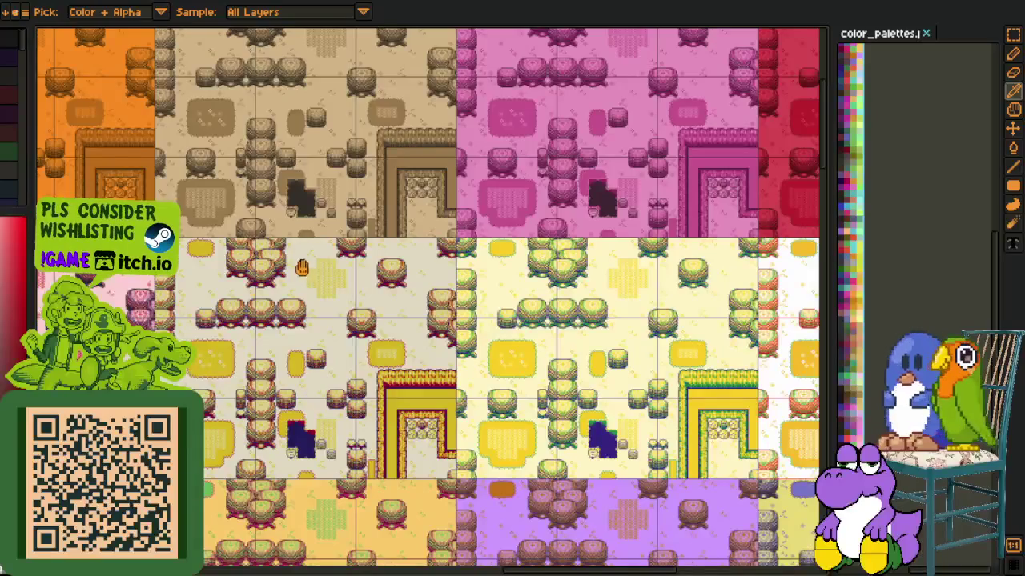
{"action": "key", "text": "h"}
{"action": "scroll", "coordinate": [312, 360], "scroll_direction": "up", "scroll_amount": 1}
{"action": "scroll", "coordinate": [317, 354], "scroll_direction": "up", "scroll_amount": 1}
{"action": "left_click_drag", "start_coordinate": [317, 354], "coordinate": [373, 352]}
{"action": "left_click_drag", "start_coordinate": [264, 344], "coordinate": [448, 336]}
{"action": "mouse_move", "coordinate": [192, 337]}
{"action": "left_mouse_down"}
{"action": "mouse_move", "coordinate": [450, 328]}
{"action": "mouse_move", "coordinate": [420, 256]}
{"action": "left_mouse_up"}
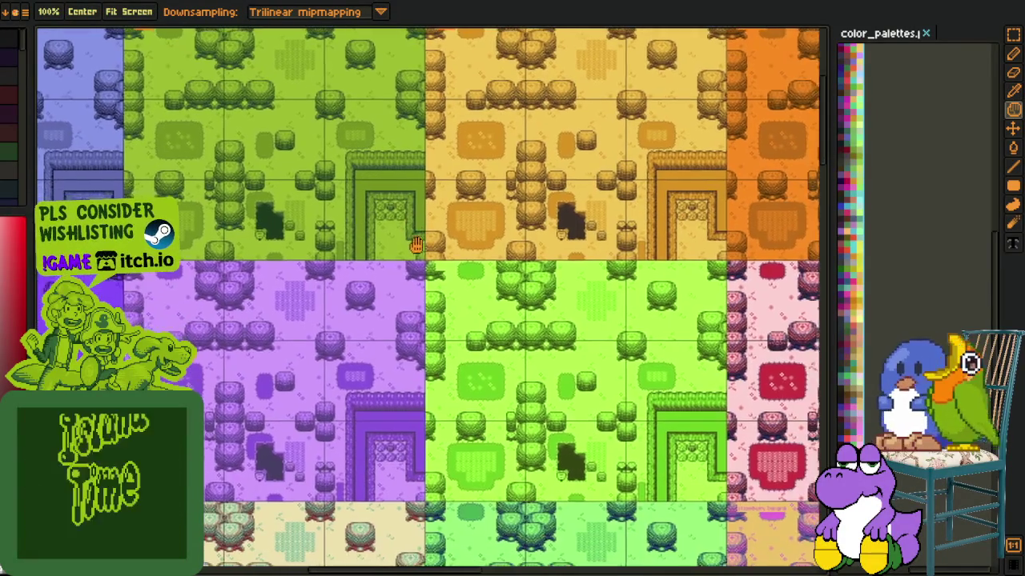
{"action": "mouse_move", "coordinate": [180, 387]}
{"action": "left_mouse_down"}
{"action": "mouse_move", "coordinate": [296, 339]}
{"action": "mouse_move", "coordinate": [480, 160]}
{"action": "left_mouse_up"}
{"action": "left_click_drag", "start_coordinate": [240, 376], "coordinate": [515, 267]}
{"action": "mouse_move", "coordinate": [240, 352]}
{"action": "left_mouse_down"}
{"action": "mouse_move", "coordinate": [336, 327]}
{"action": "mouse_move", "coordinate": [425, 341]}
{"action": "mouse_move", "coordinate": [533, 286]}
{"action": "left_mouse_up"}
{"action": "left_click_drag", "start_coordinate": [269, 417], "coordinate": [321, 416]}
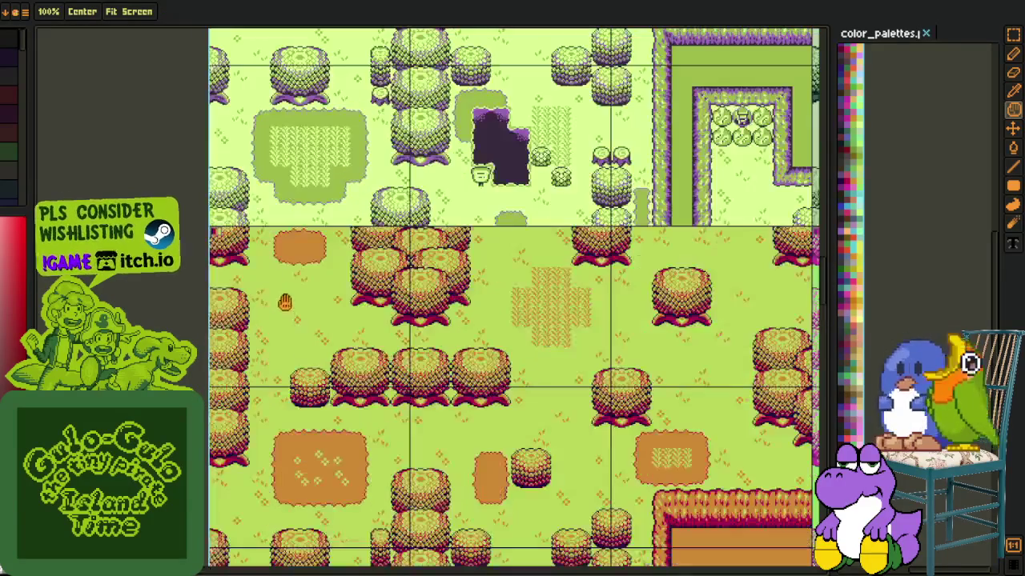
{"action": "scroll", "coordinate": [270, 282], "scroll_direction": "down", "scroll_amount": 5}
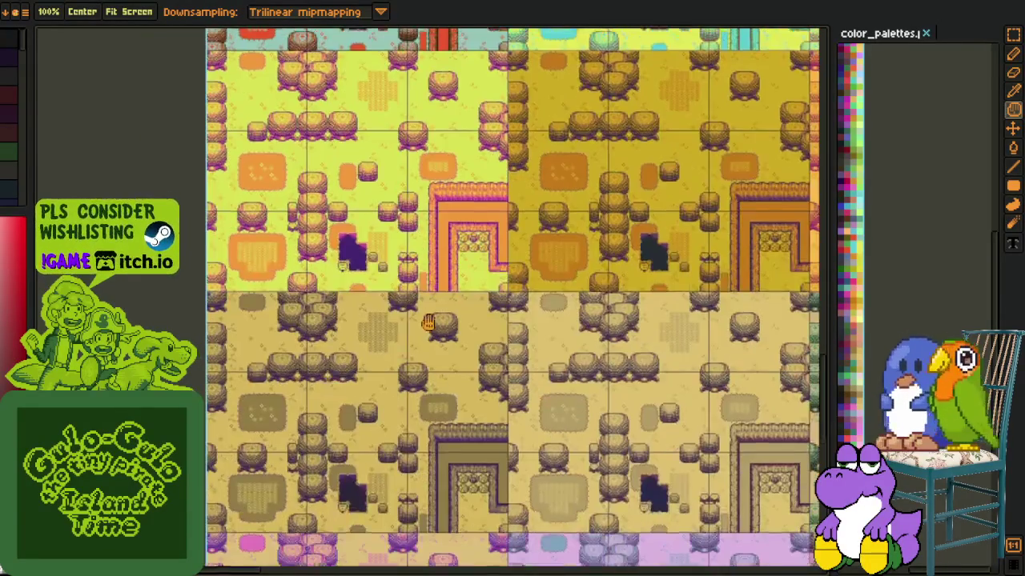
{"action": "scroll", "coordinate": [210, 294], "scroll_direction": "up", "scroll_amount": 3}
{"action": "key", "text": "o"}
{"action": "key", "text": "h"}
{"action": "scroll", "coordinate": [441, 403], "scroll_direction": "down", "scroll_amount": 2}
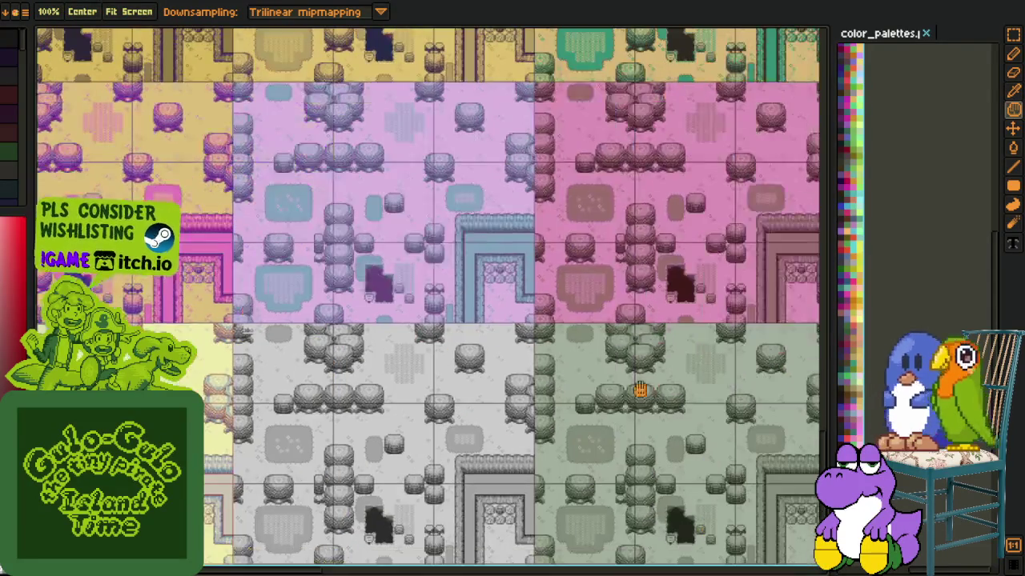
{"action": "left_click_drag", "start_coordinate": [647, 393], "coordinate": [478, 313]}
{"action": "scroll", "coordinate": [422, 272], "scroll_direction": "up", "scroll_amount": 3}
{"action": "key", "text": "o"}
{"action": "key", "text": "h"}
{"action": "scroll", "coordinate": [562, 317], "scroll_direction": "down", "scroll_amount": 2}
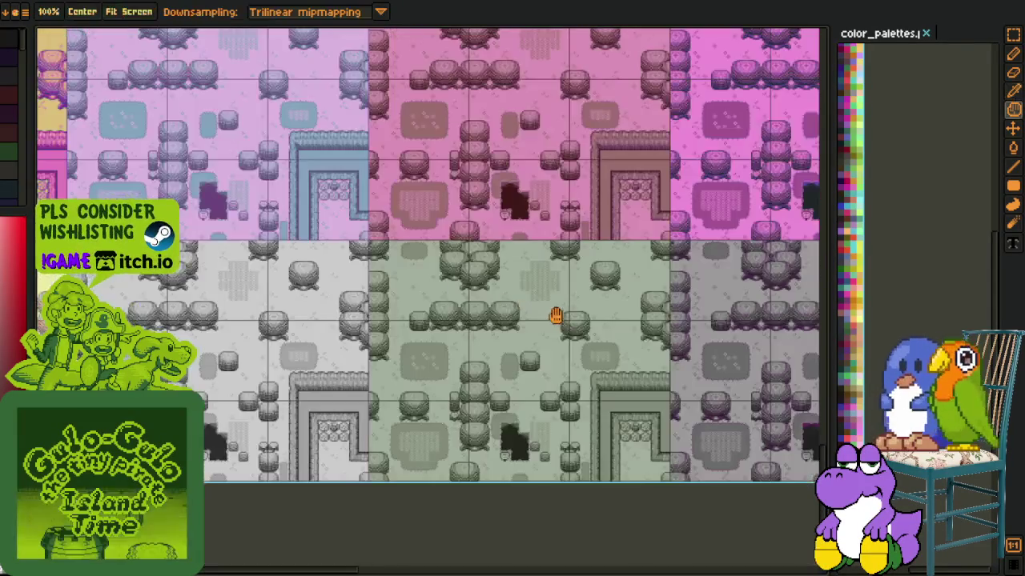
{"action": "left_click_drag", "start_coordinate": [562, 318], "coordinate": [313, 300]}
{"action": "scroll", "coordinate": [450, 258], "scroll_direction": "up", "scroll_amount": 2}
{"action": "mouse_move", "coordinate": [547, 273]}
{"action": "left_mouse_down"}
{"action": "mouse_move", "coordinate": [515, 299]}
{"action": "mouse_move", "coordinate": [371, 309]}
{"action": "left_mouse_up"}
{"action": "left_click_drag", "start_coordinate": [560, 298], "coordinate": [440, 309]}
{"action": "left_click_drag", "start_coordinate": [515, 299], "coordinate": [469, 299]}
{"action": "left_click_drag", "start_coordinate": [720, 304], "coordinate": [448, 305]}
{"action": "left_click_drag", "start_coordinate": [520, 316], "coordinate": [293, 317]}
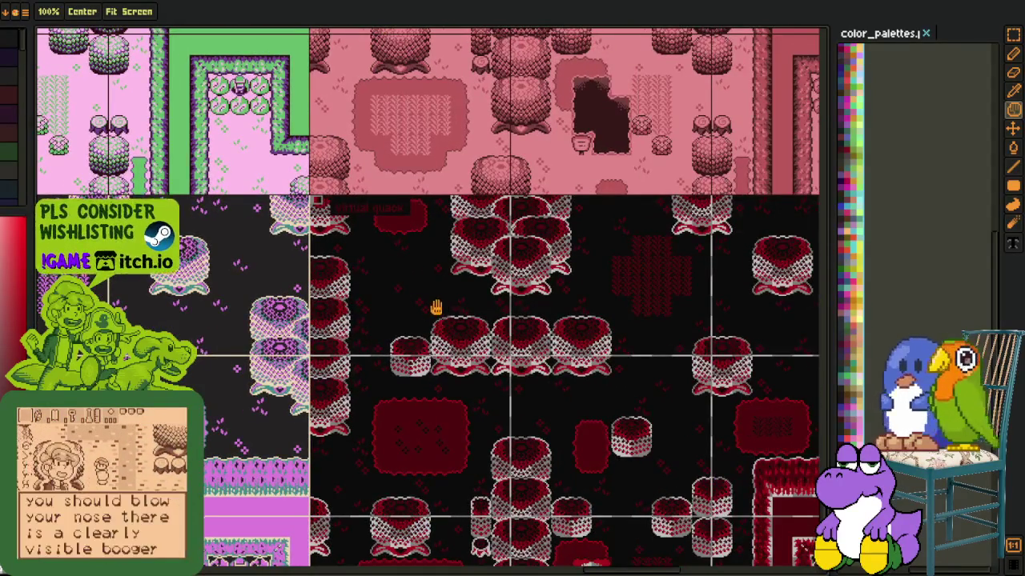
{"action": "left_click_drag", "start_coordinate": [440, 304], "coordinate": [215, 304]}
{"action": "left_click_drag", "start_coordinate": [555, 315], "coordinate": [235, 315]}
{"action": "left_click_drag", "start_coordinate": [808, 322], "coordinate": [520, 322]}
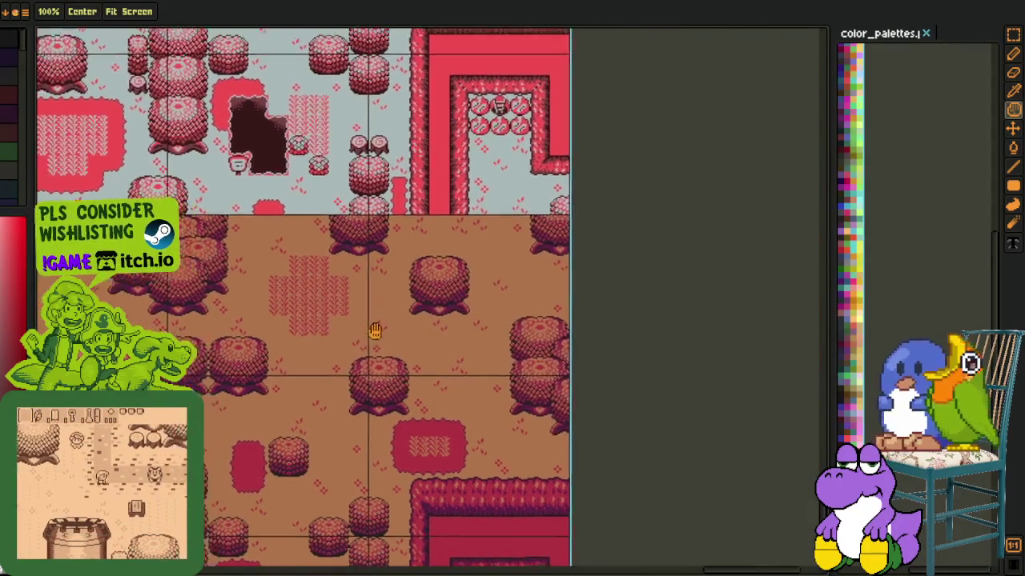
{"action": "left_click_drag", "start_coordinate": [261, 286], "coordinate": [373, 365]}
{"action": "left_click_drag", "start_coordinate": [120, 336], "coordinate": [573, 376]}
{"action": "key", "text": "o"}
{"action": "scroll", "coordinate": [268, 365], "scroll_direction": "up", "scroll_amount": 5}
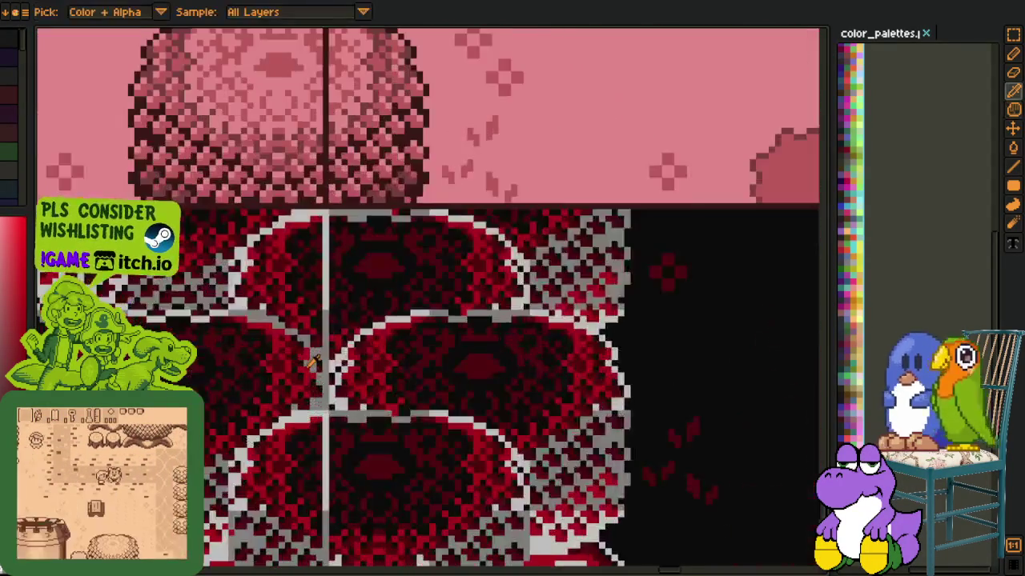
Zoom in on the dark red tile copy, switching to Move and back to the Color Picker
{"action": "scroll", "coordinate": [337, 355], "scroll_direction": "down", "scroll_amount": 2}
{"action": "scroll", "coordinate": [480, 320], "scroll_direction": "down", "scroll_amount": 2}
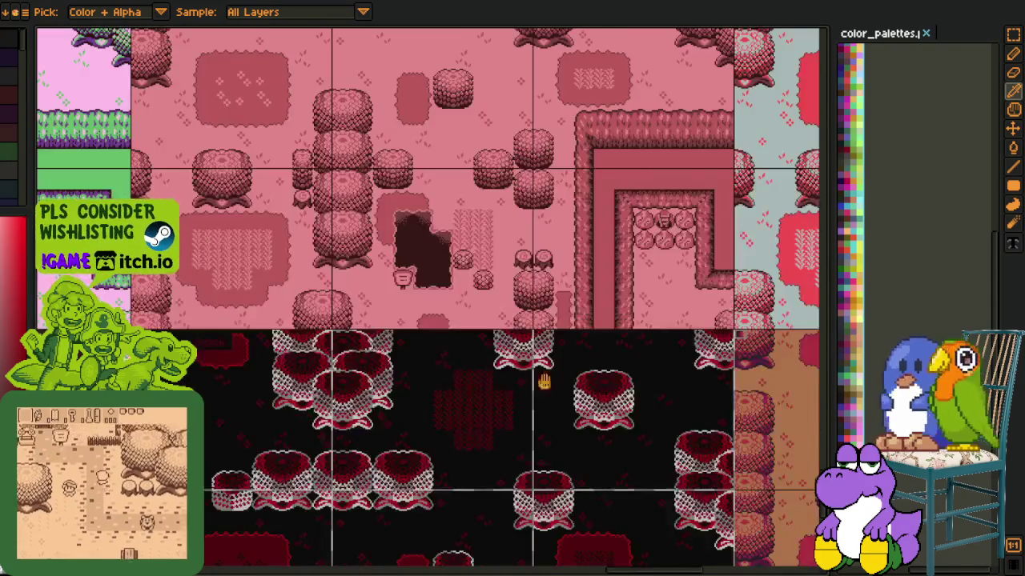
{"action": "left_click_drag", "start_coordinate": [512, 377], "coordinate": [376, 409]}
{"action": "scroll", "coordinate": [598, 294], "scroll_direction": "up", "scroll_amount": 4}
{"action": "key", "text": "v"}
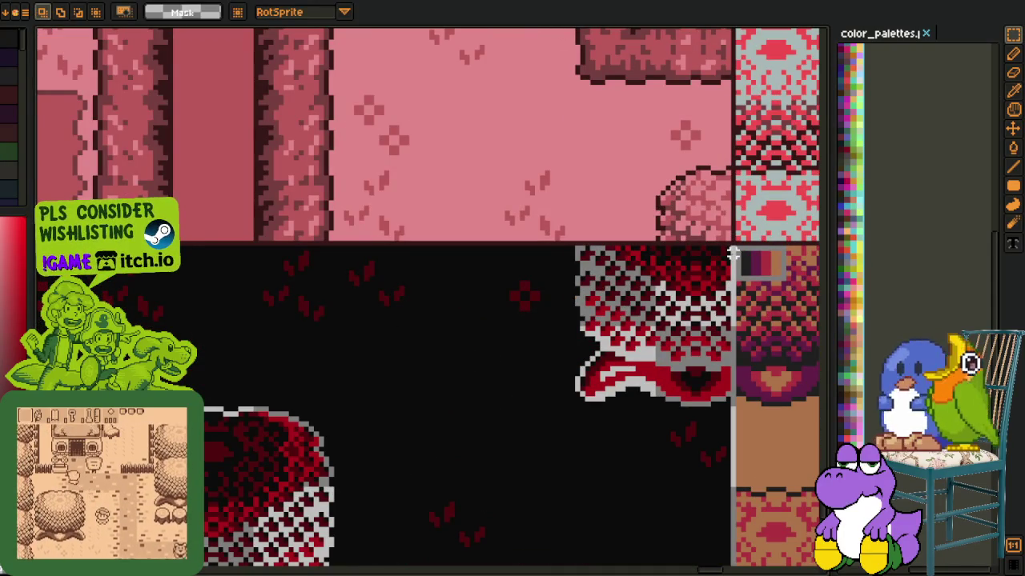
{"action": "scroll", "coordinate": [708, 273], "scroll_direction": "up", "scroll_amount": 1}
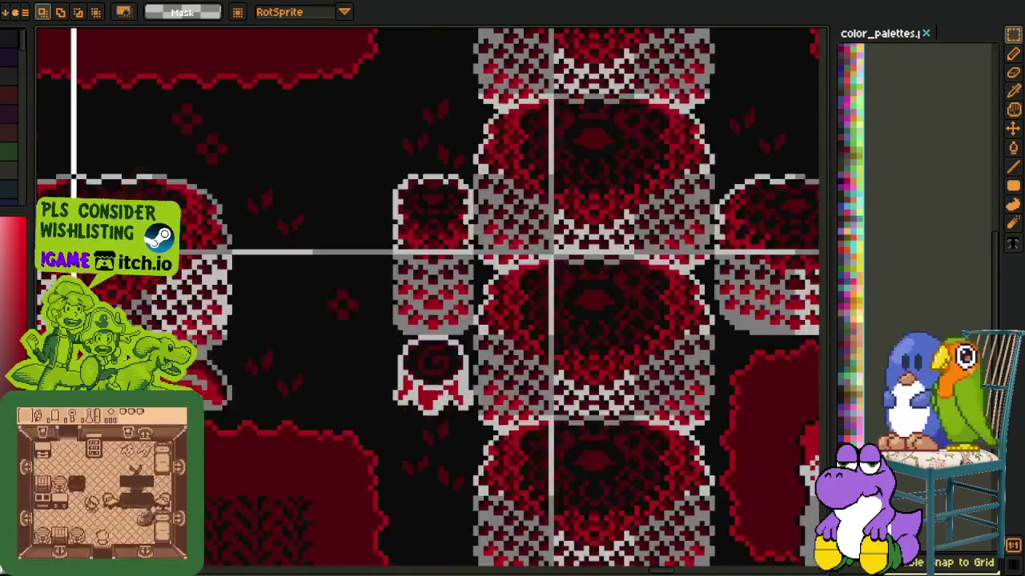
{"action": "scroll", "coordinate": [513, 320], "scroll_direction": "up", "scroll_amount": 3}
{"action": "scroll", "coordinate": [276, 448], "scroll_direction": "down", "scroll_amount": 3}
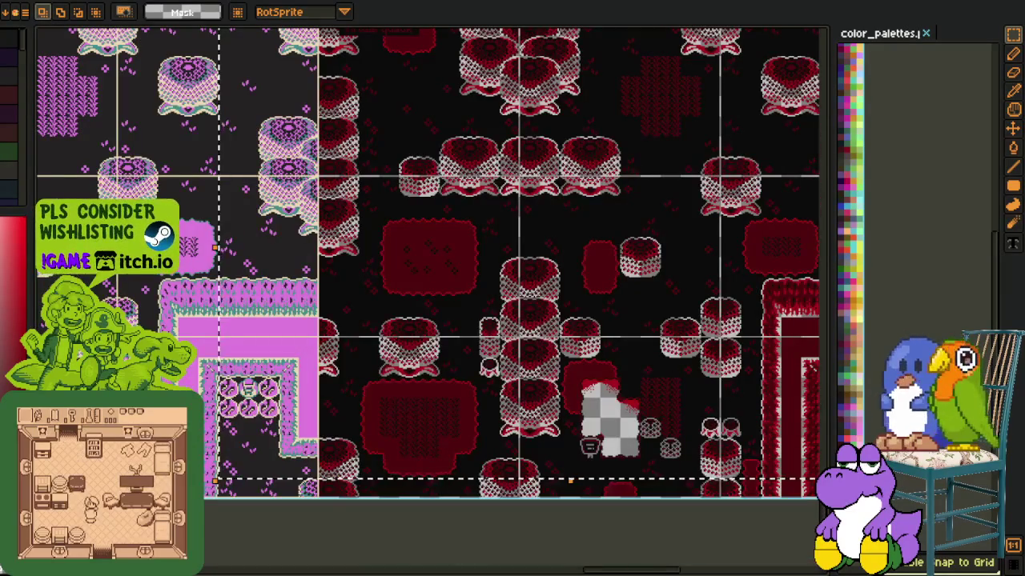
{"action": "scroll", "coordinate": [233, 468], "scroll_direction": "up", "scroll_amount": 3}
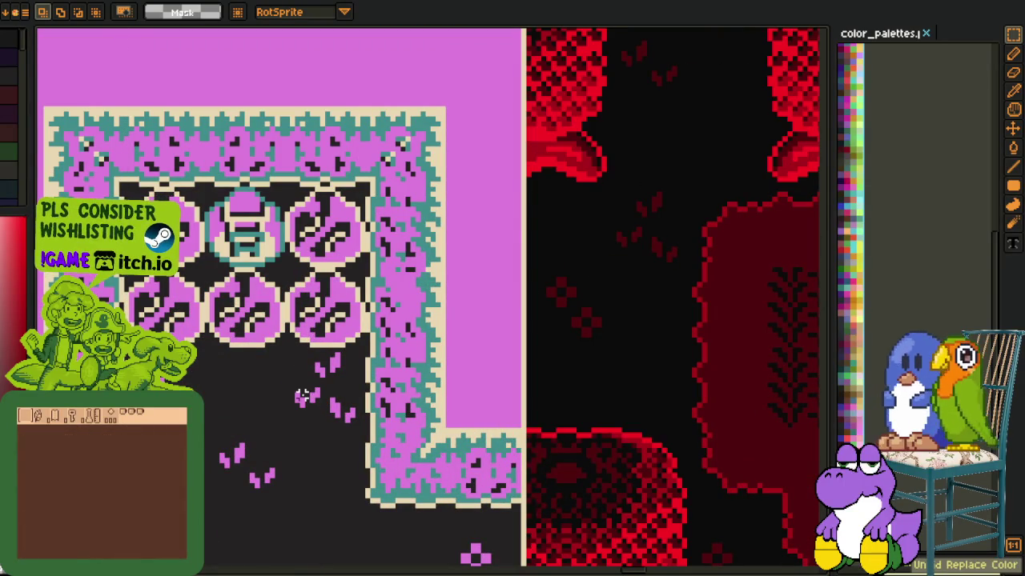
{"action": "scroll", "coordinate": [302, 395], "scroll_direction": "down", "scroll_amount": 3}
{"action": "scroll", "coordinate": [273, 435], "scroll_direction": "down", "scroll_amount": 1}
{"action": "key", "text": "i"}
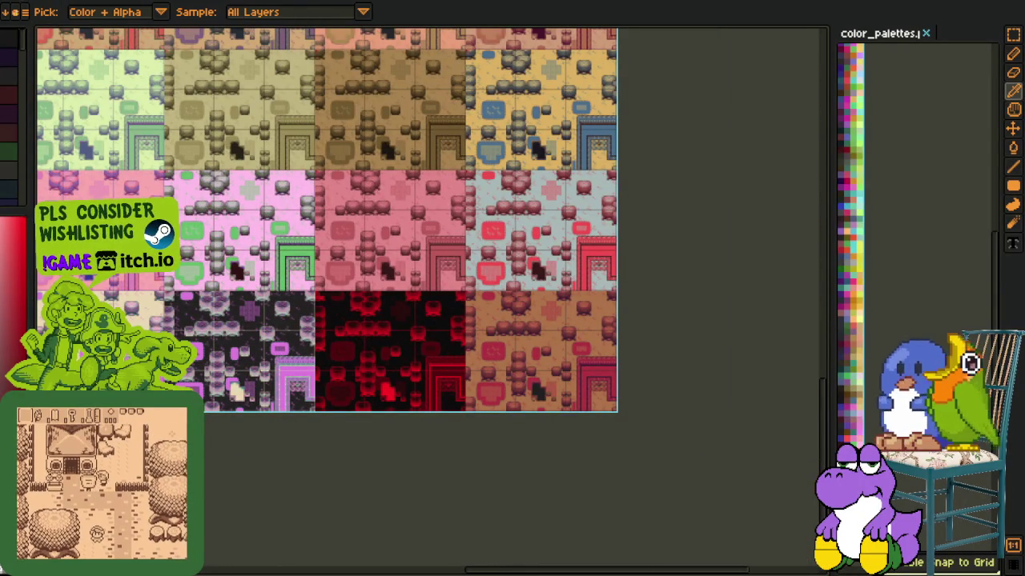
Save the tinted tile sheet via Save As into the Color Palettes folder
{"action": "left_click", "coordinate": [14, 11]}
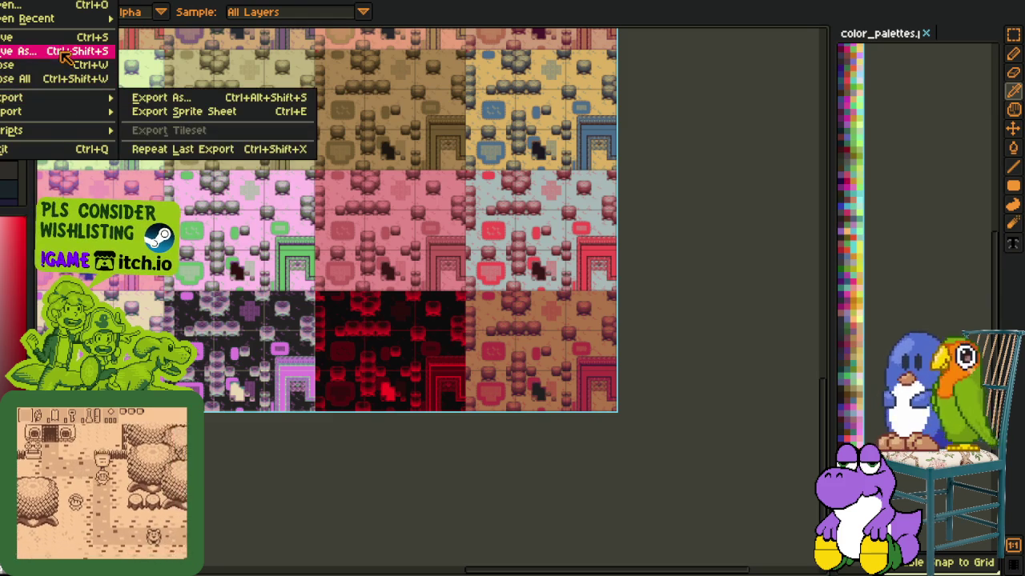
{"action": "left_click", "coordinate": [66, 52]}
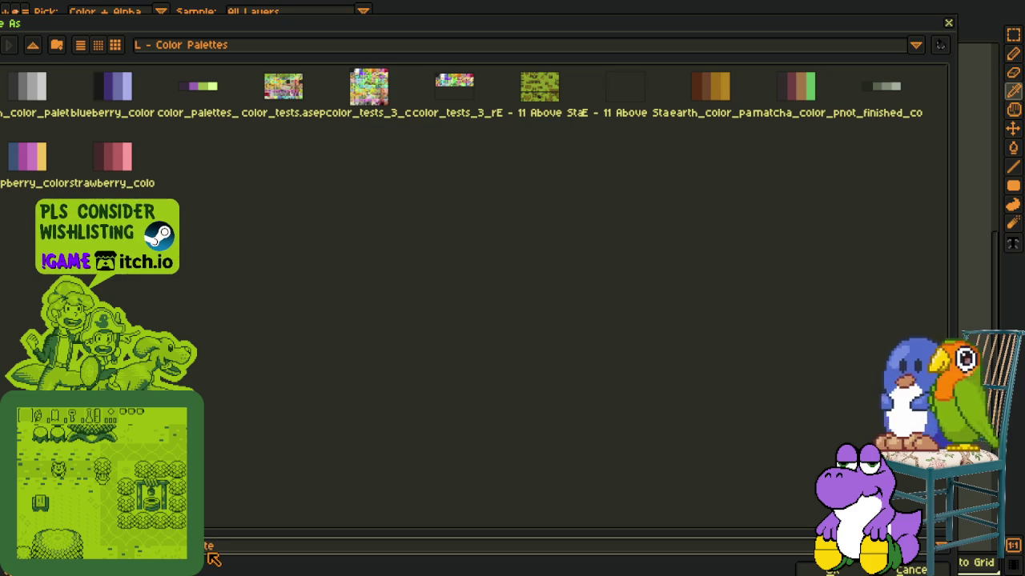
{"action": "type", "text": "spri"}
{"action": "key", "text": "Return"}
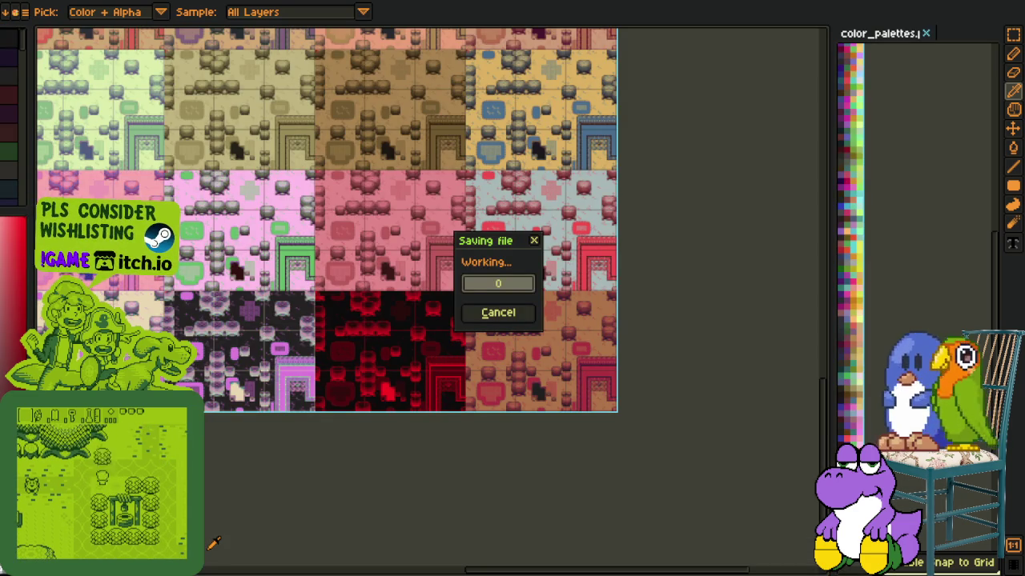
{"action": "key", "text": "alt+f"}
{"action": "key", "text": "Down"}
{"action": "key", "text": "Down"}
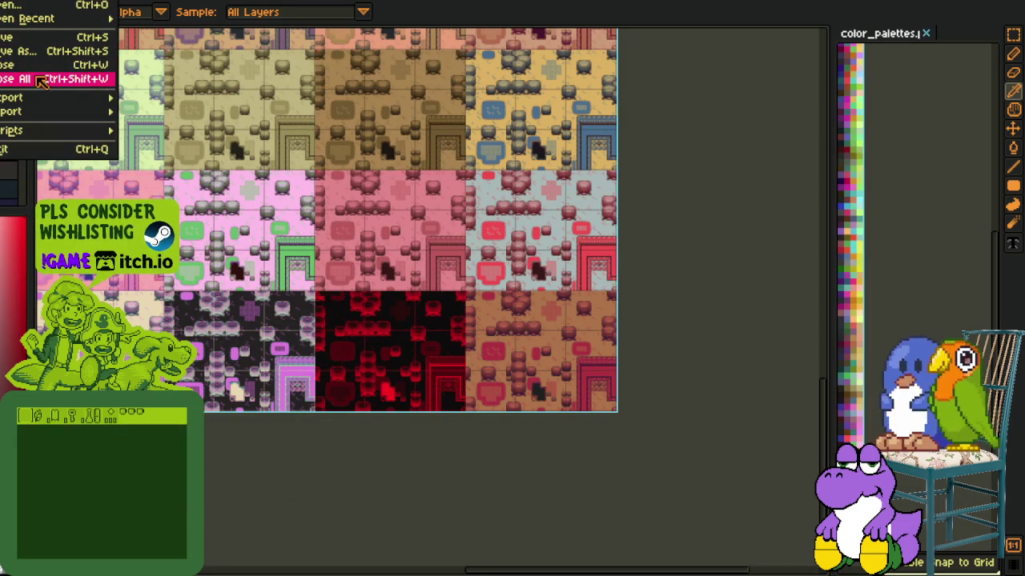
Export the sheet as color_tests_3_fixed_i_think.png, accepting the PNG layers warning
{"action": "key", "text": "Down"}
{"action": "key", "text": "Down"}
{"action": "key", "text": "Right"}
{"action": "key", "text": "Down"}
{"action": "key", "text": "Return"}
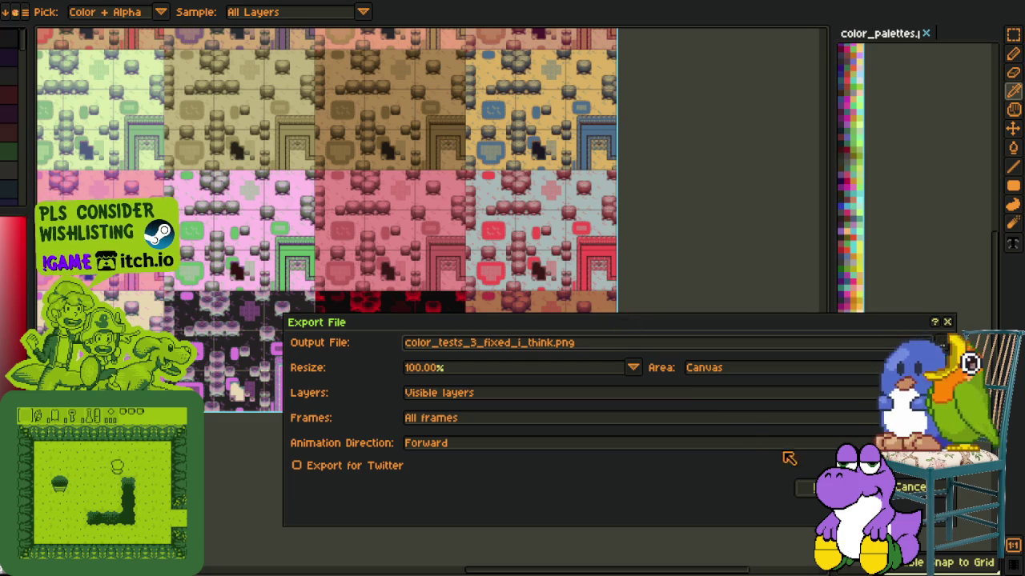
{"action": "key", "text": "Return"}
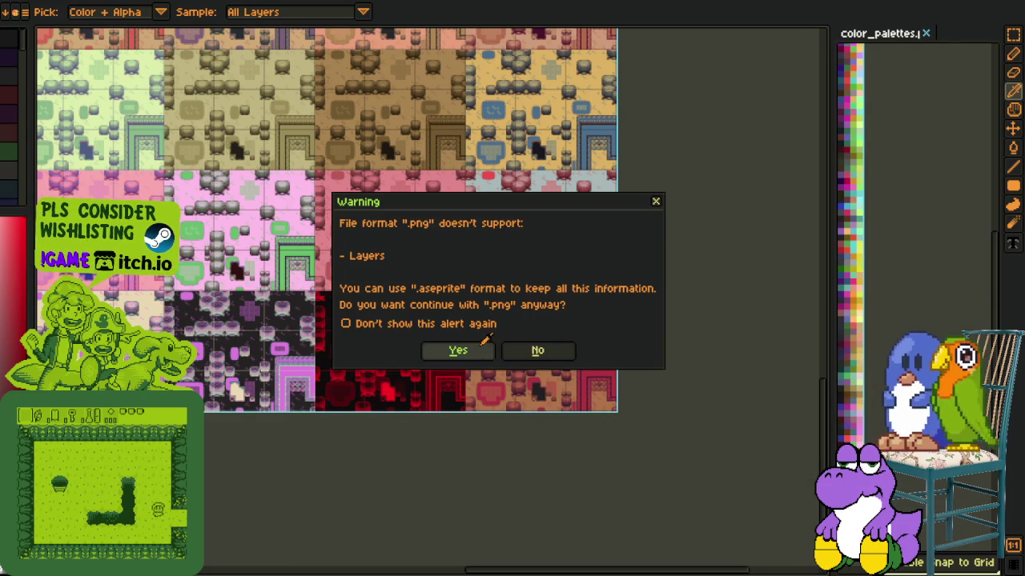
{"action": "left_click", "coordinate": [485, 352]}
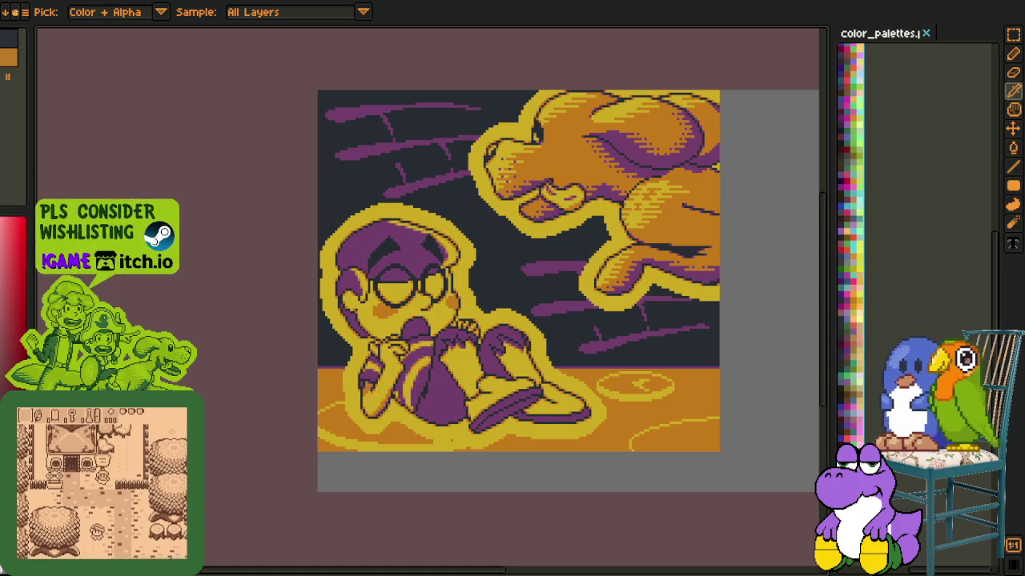
Close the color_palettes image tab
{"action": "left_click", "coordinate": [925, 33]}
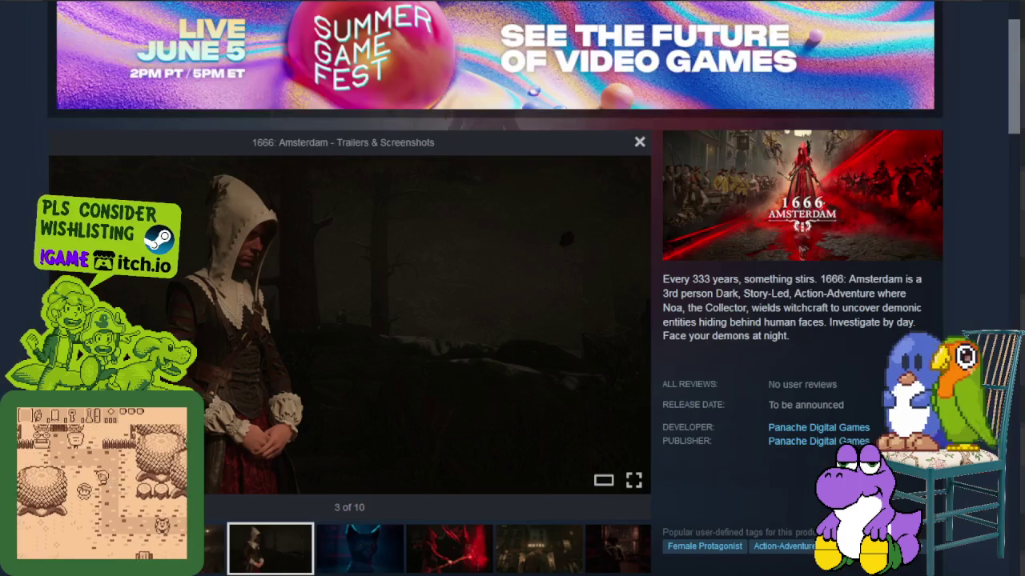
Advance through the 1666: Amsterdam screenshots, selecting some words in the description
{"action": "key", "text": "Right"}
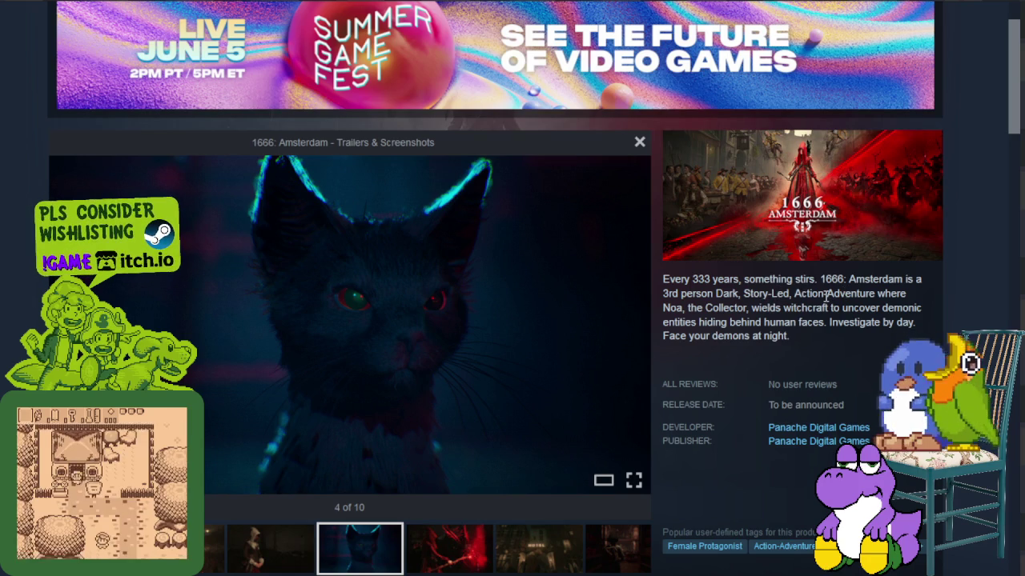
{"action": "key", "text": "Right"}
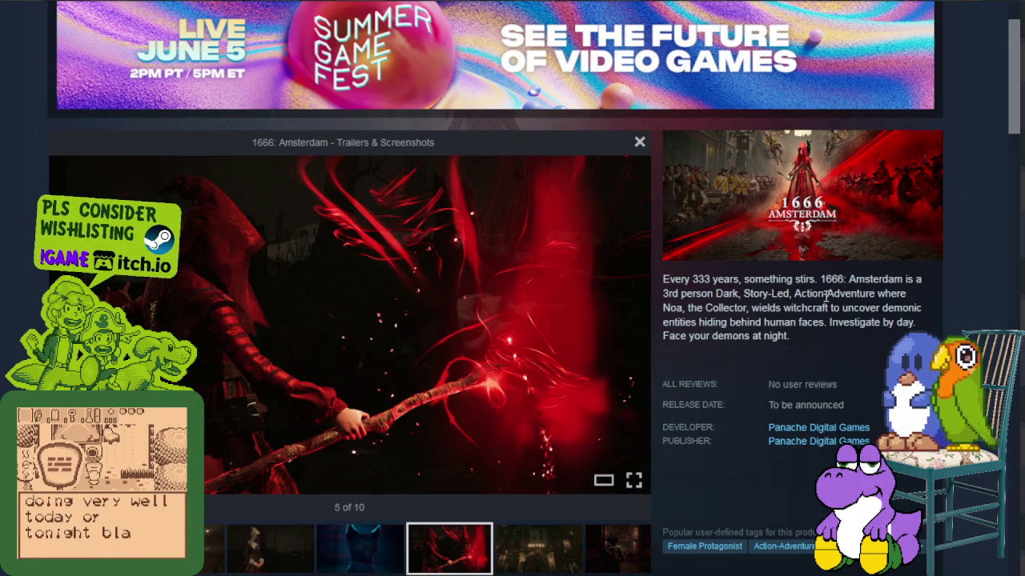
{"action": "left_click_drag", "start_coordinate": [703, 308], "coordinate": [807, 311]}
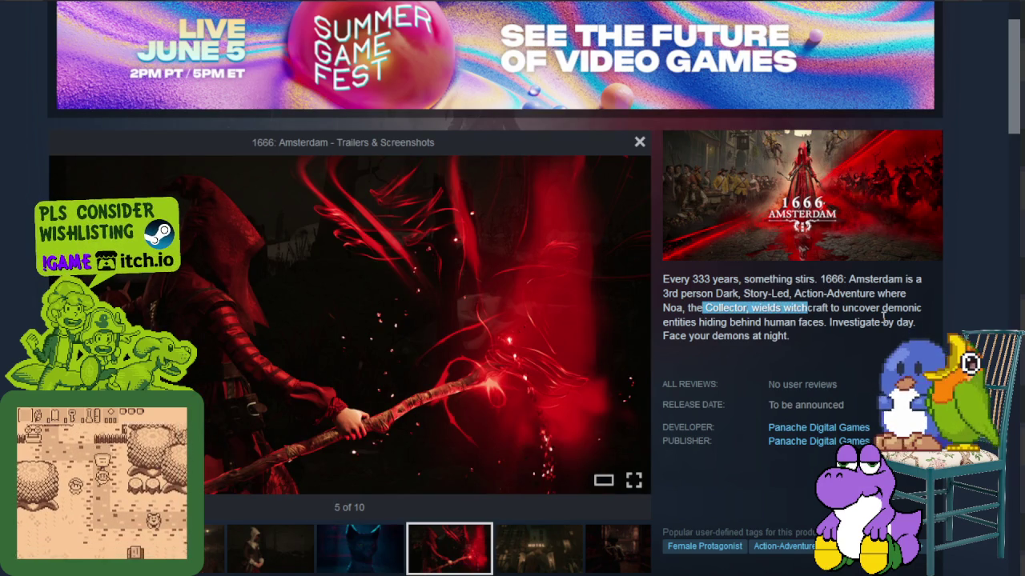
{"action": "key", "text": "Right"}
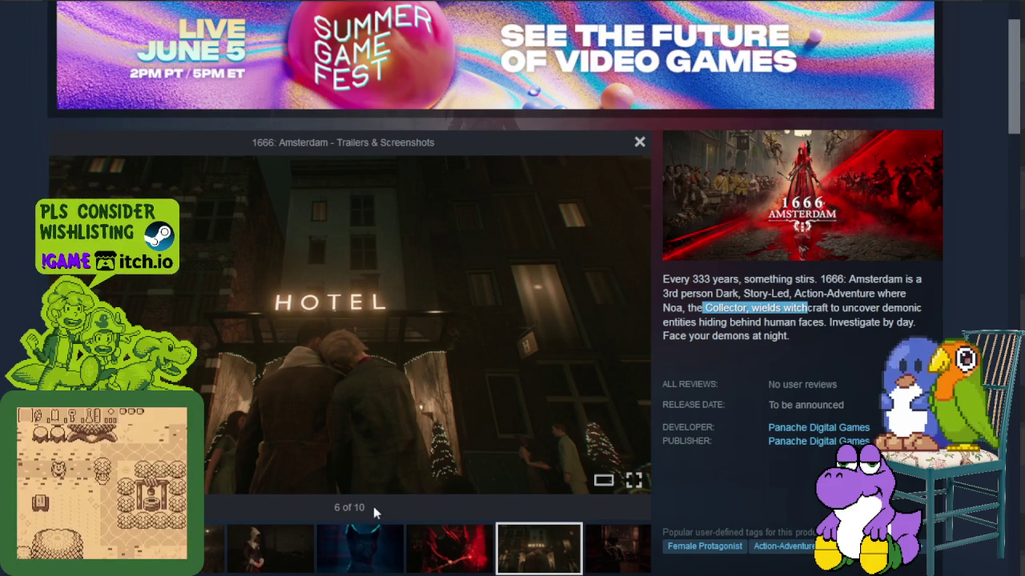
{"action": "mouse_move", "coordinate": [420, 316]}
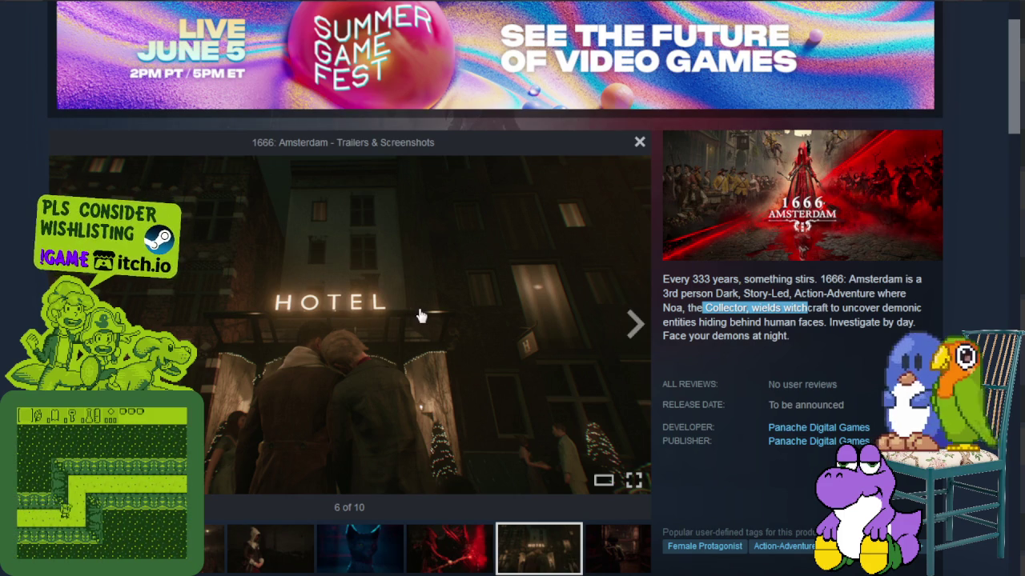
Click gallery thumbnails for the hotel, library, red-and-blue corridor and final screenshots
{"action": "left_click", "coordinate": [615, 552]}
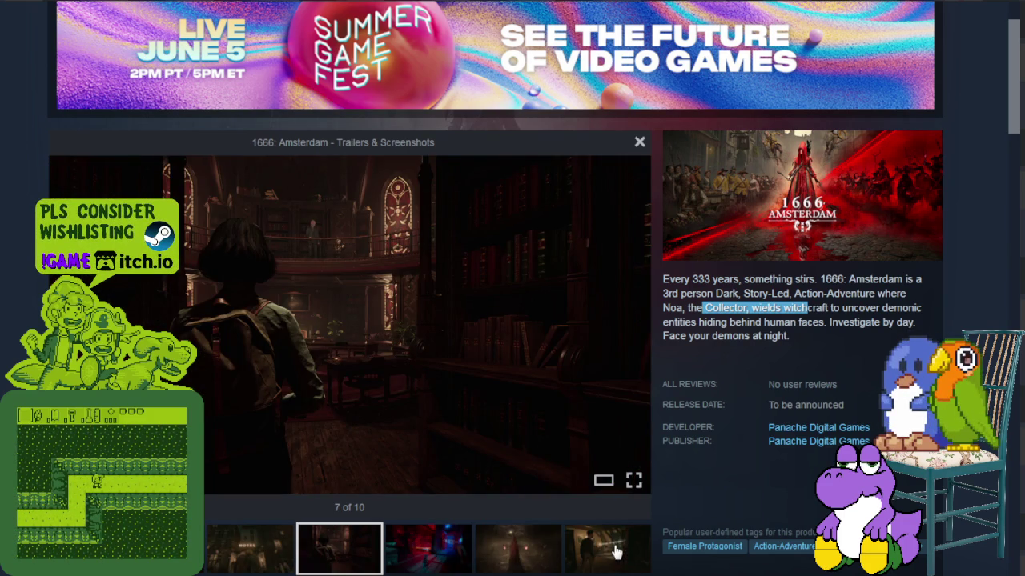
{"action": "left_click", "coordinate": [251, 536]}
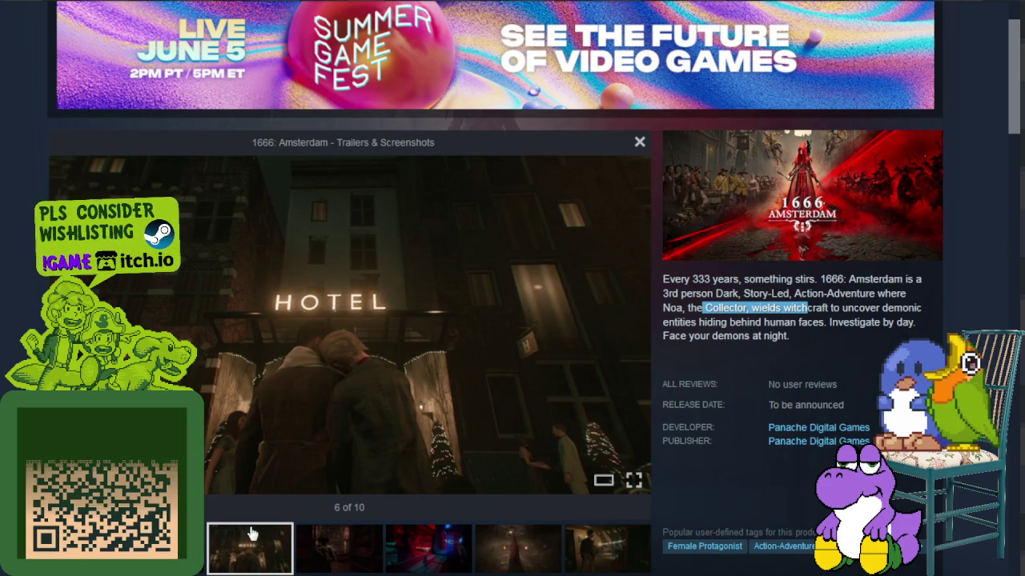
{"action": "mouse_move", "coordinate": [349, 324]}
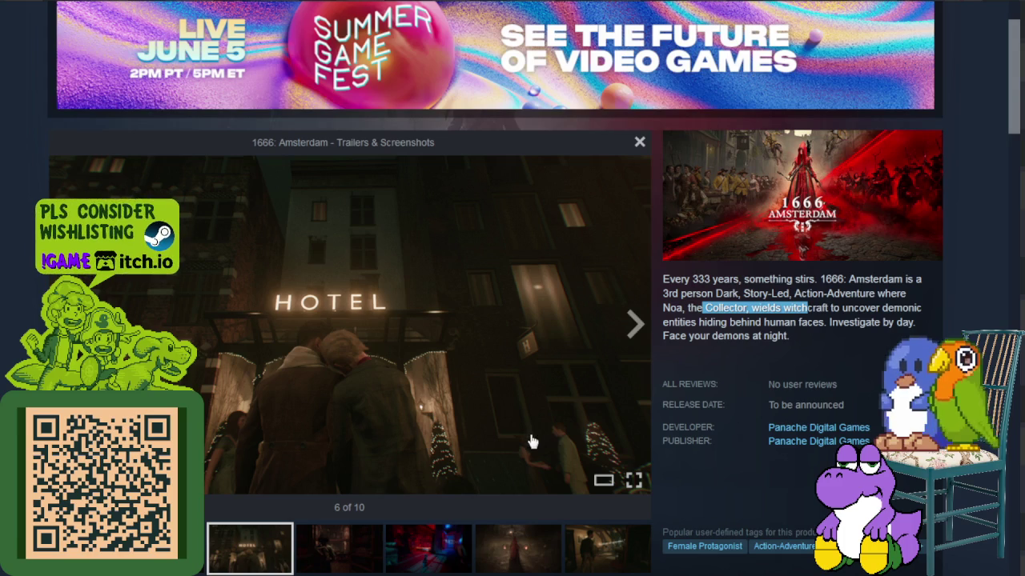
{"action": "left_click", "coordinate": [341, 552]}
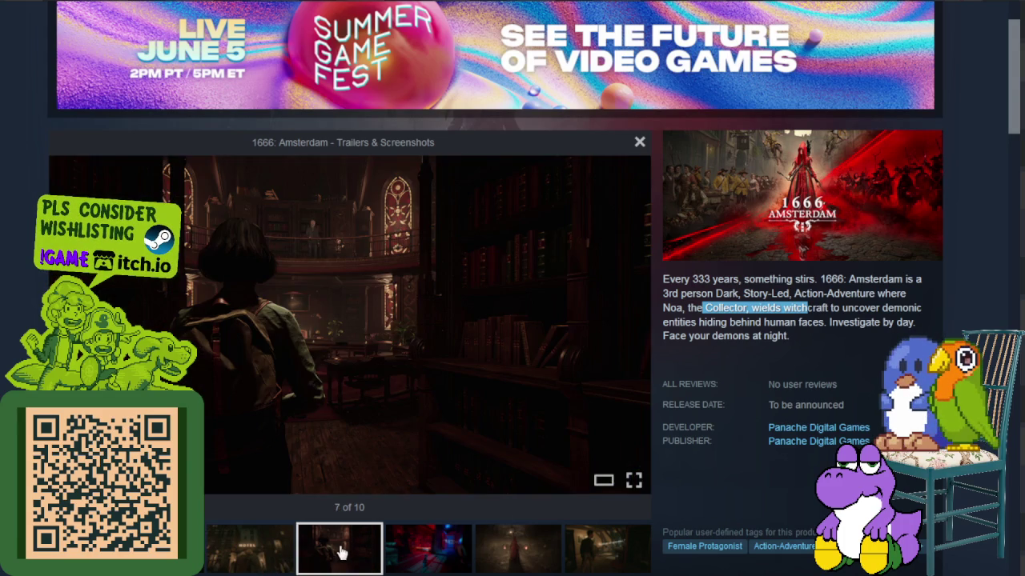
{"action": "left_click", "coordinate": [408, 549]}
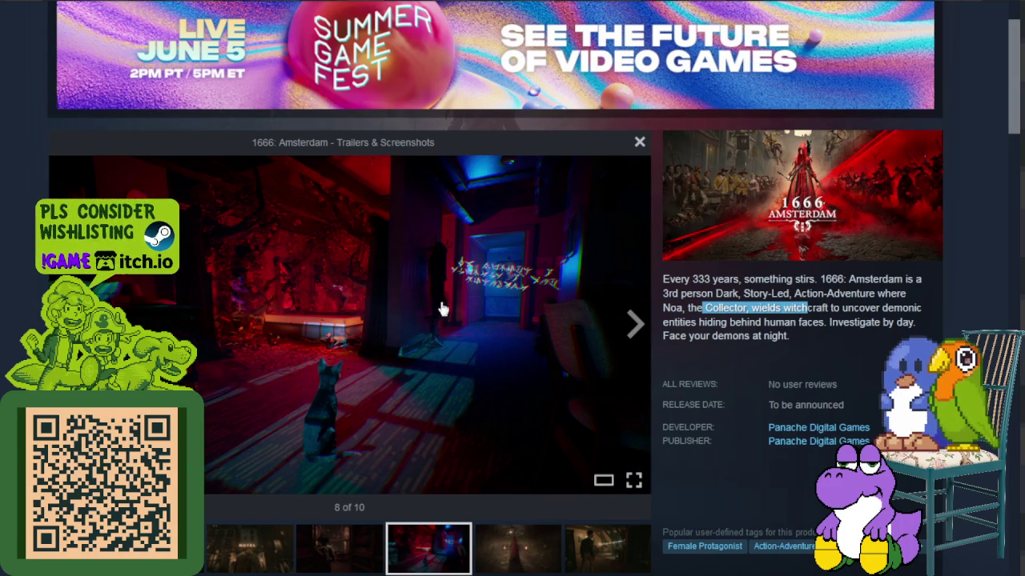
{"action": "left_click", "coordinate": [506, 547]}
{"action": "left_click", "coordinate": [599, 556]}
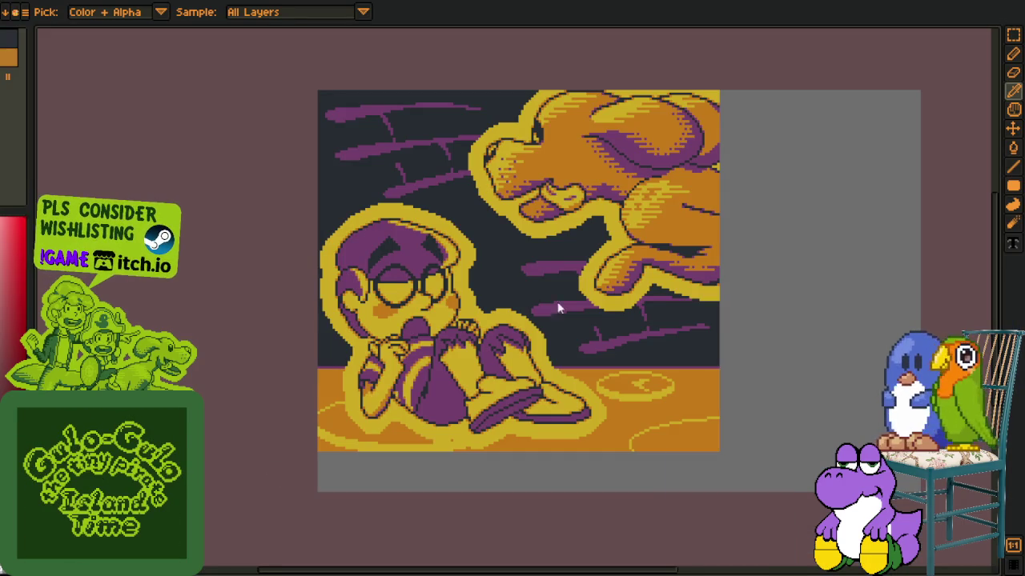
Clear the first Minesweeper board, revealing safe cells and flagging the mines
{"action": "left_click", "coordinate": [721, 490]}
{"action": "right_click", "coordinate": [710, 502]}
{"action": "right_click", "coordinate": [731, 480]}
{"action": "left_click", "coordinate": [731, 490]}
{"action": "right_click", "coordinate": [731, 502]}
{"action": "left_click", "coordinate": [721, 517]}
{"action": "right_click", "coordinate": [742, 501]}
{"action": "right_click", "coordinate": [772, 543]}
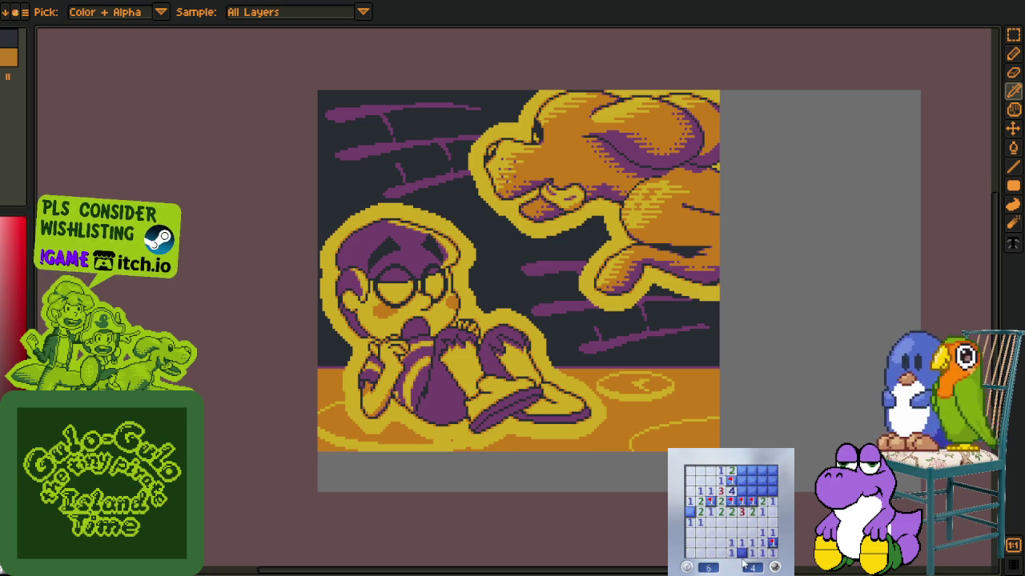
{"action": "right_click", "coordinate": [742, 480]}
{"action": "left_click", "coordinate": [741, 469]}
{"action": "left_click", "coordinate": [751, 469]}
{"action": "right_click", "coordinate": [741, 490]}
{"action": "left_click", "coordinate": [741, 490]}
{"action": "left_click", "coordinate": [752, 491]}
{"action": "left_click", "coordinate": [773, 491]}
{"action": "right_click", "coordinate": [762, 491]}
Restart and play a second board, revealing cells and flagging suspected mines
{"action": "left_click", "coordinate": [769, 553]}
{"action": "left_click", "coordinate": [751, 542]}
{"action": "left_click", "coordinate": [719, 522]}
{"action": "right_click", "coordinate": [720, 532]}
{"action": "left_click", "coordinate": [710, 532]}
{"action": "left_click", "coordinate": [720, 511]}
{"action": "left_click", "coordinate": [731, 501]}
{"action": "left_click", "coordinate": [731, 491]}
{"action": "right_click", "coordinate": [710, 490]}
{"action": "right_click", "coordinate": [710, 501]}
{"action": "left_click", "coordinate": [700, 512]}
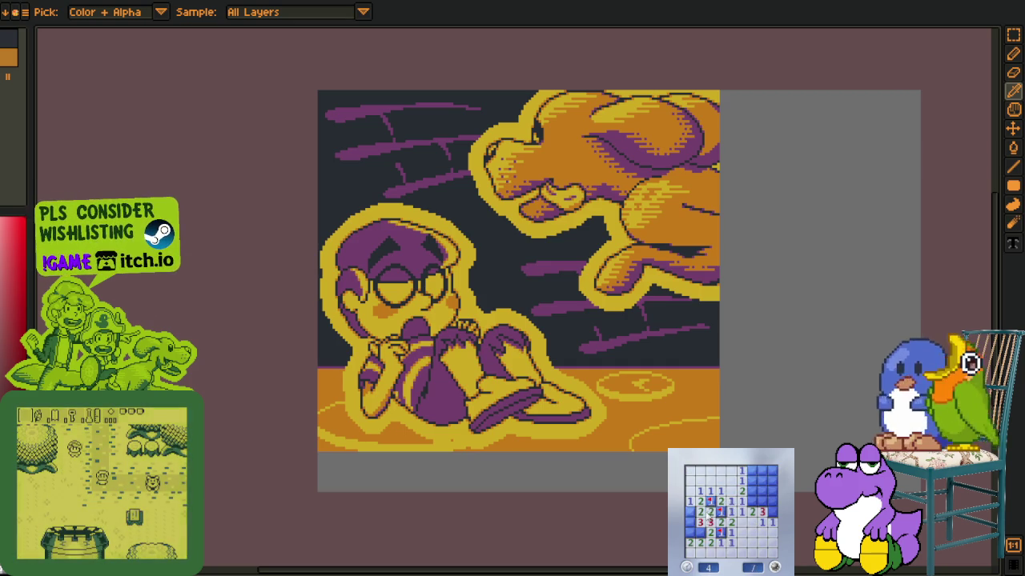
{"action": "right_click", "coordinate": [690, 511]}
{"action": "right_click", "coordinate": [762, 501]}
{"action": "left_click", "coordinate": [752, 501]}
{"action": "left_click", "coordinate": [773, 512]}
{"action": "left_click", "coordinate": [751, 480]}
{"action": "right_click", "coordinate": [773, 491]}
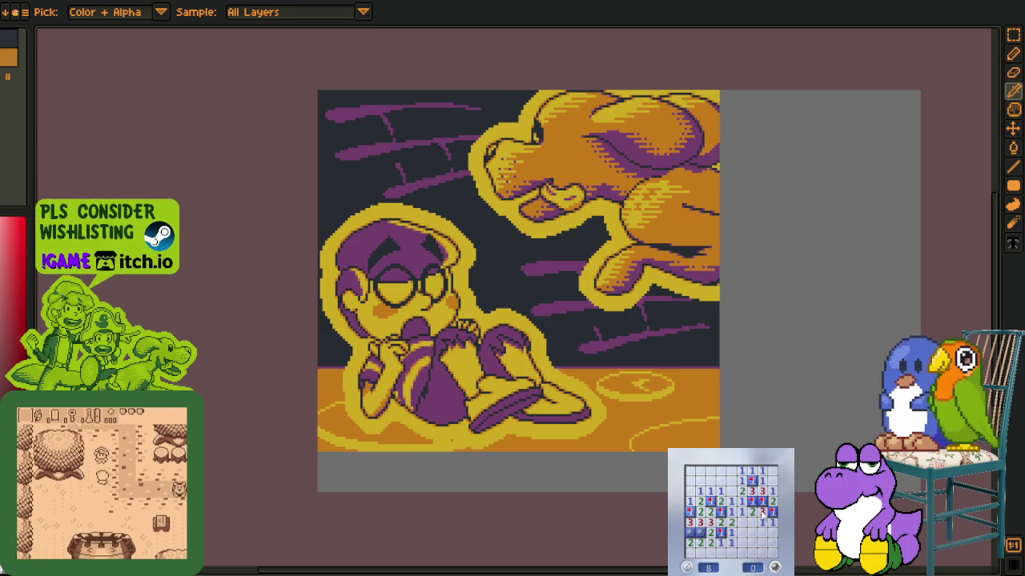
Play a third board flagging mines, then close Minesweeper
{"action": "left_click", "coordinate": [761, 512]}
{"action": "right_click", "coordinate": [731, 552]}
{"action": "left_click", "coordinate": [741, 553]}
{"action": "right_click", "coordinate": [751, 552]}
{"action": "left_click", "coordinate": [762, 553]}
{"action": "right_click", "coordinate": [772, 543]}
{"action": "right_click", "coordinate": [730, 501]}
{"action": "left_click", "coordinate": [720, 490]}
{"action": "right_click", "coordinate": [730, 480]}
{"action": "left_click", "coordinate": [710, 501]}
{"action": "left_click", "coordinate": [721, 471]}
{"action": "left_click", "coordinate": [689, 480]}
{"action": "right_click", "coordinate": [689, 491]}
{"action": "right_click", "coordinate": [700, 471]}
{"action": "left_click", "coordinate": [689, 470]}
{"action": "right_click", "coordinate": [690, 511]}
{"action": "right_click", "coordinate": [689, 522]}
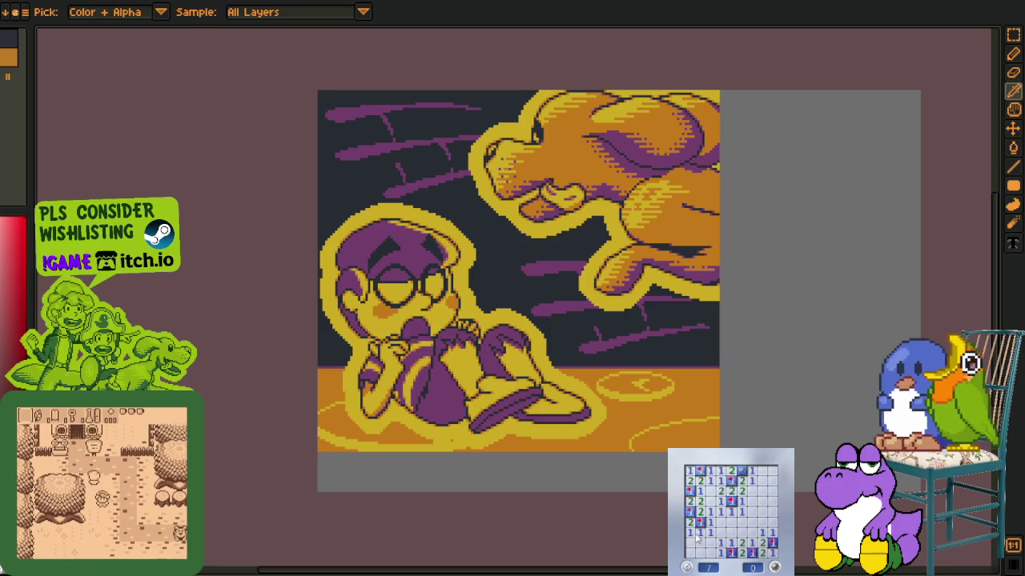
{"action": "left_click", "coordinate": [695, 543]}
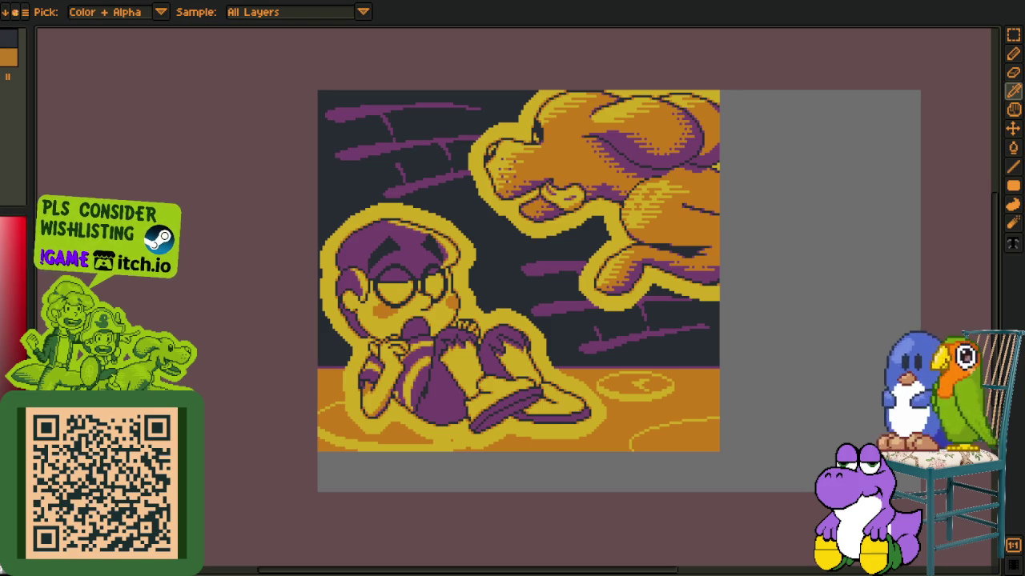
Alt-tab to Notepad++ showing color_names_cleaned.txt
{"action": "key", "text": "alt+Tab"}
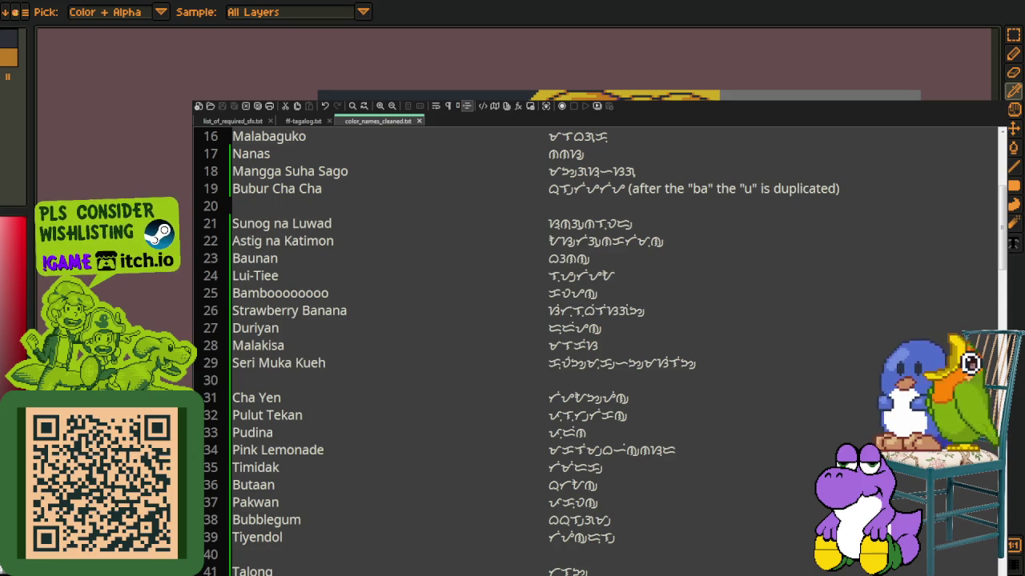
Close the list_of_required_sfx.txt and ff-tagalog.txt tabs, leaving color_names_cleaned.txt
{"action": "left_click", "coordinate": [270, 122]}
{"action": "left_click", "coordinate": [246, 121]}
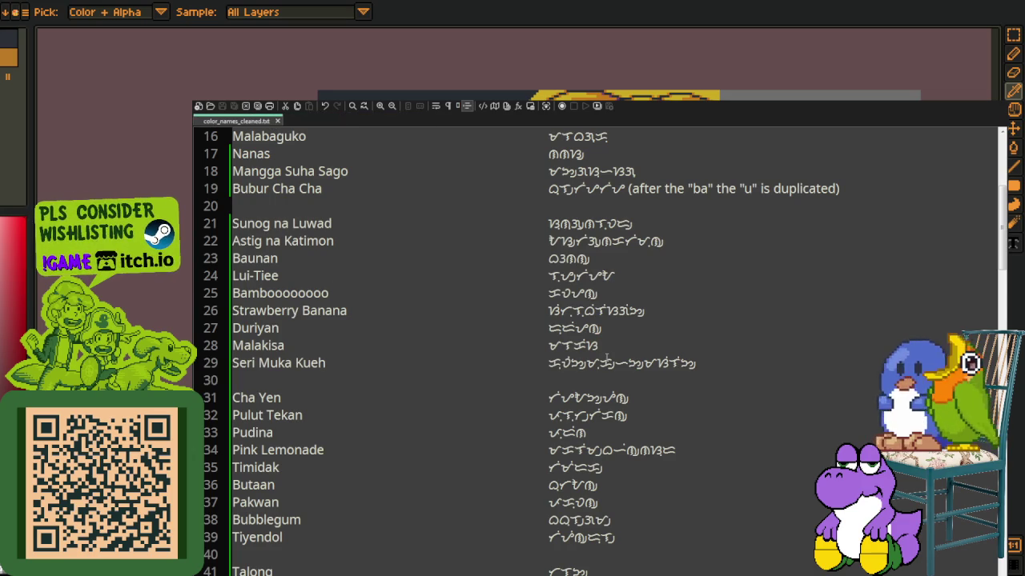
{"action": "scroll", "coordinate": [488, 344], "scroll_direction": "up", "scroll_amount": 2}
{"action": "scroll", "coordinate": [488, 344], "scroll_direction": "up", "scroll_amount": 2}
{"action": "scroll", "coordinate": [488, 344], "scroll_direction": "up", "scroll_amount": 1}
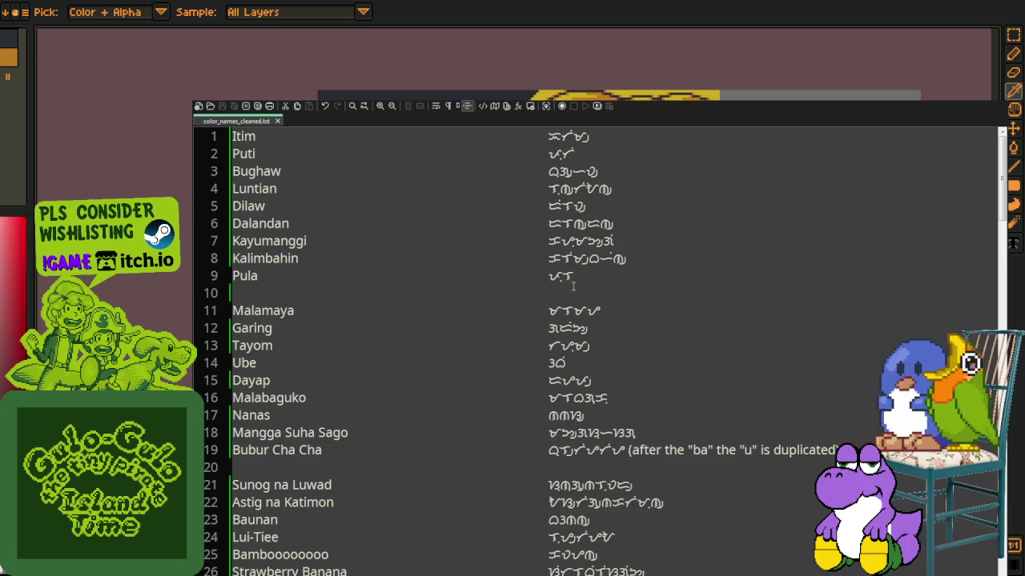
Look over the colour names, selecting lines 11–21 and Tingga through Unggoy
{"action": "left_click_drag", "start_coordinate": [539, 309], "coordinate": [595, 485]}
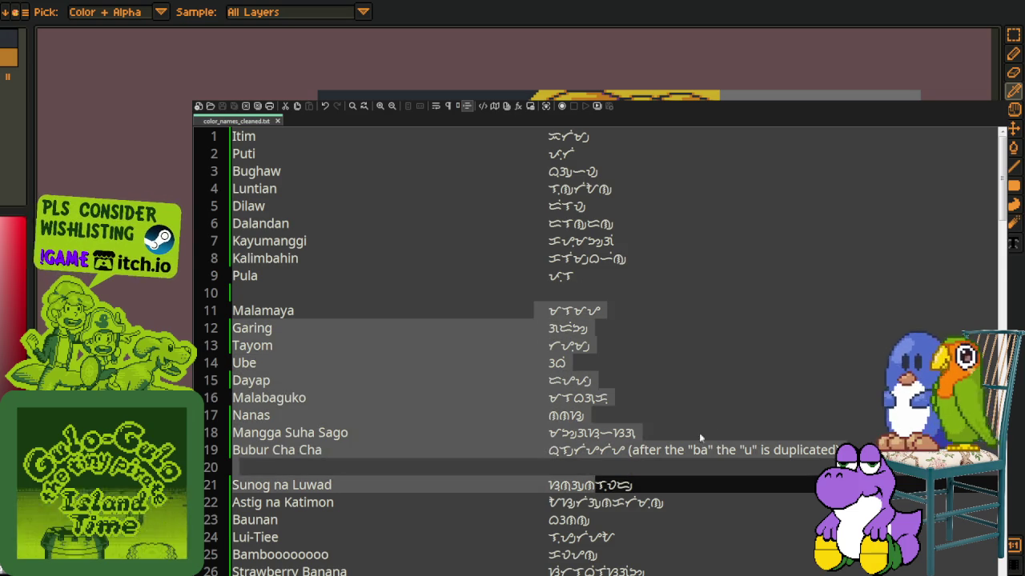
{"action": "scroll", "coordinate": [640, 448], "scroll_direction": "down", "scroll_amount": 7}
{"action": "scroll", "coordinate": [687, 426], "scroll_direction": "down", "scroll_amount": 6}
{"action": "scroll", "coordinate": [687, 426], "scroll_direction": "down", "scroll_amount": 8}
{"action": "scroll", "coordinate": [664, 422], "scroll_direction": "down", "scroll_amount": 9}
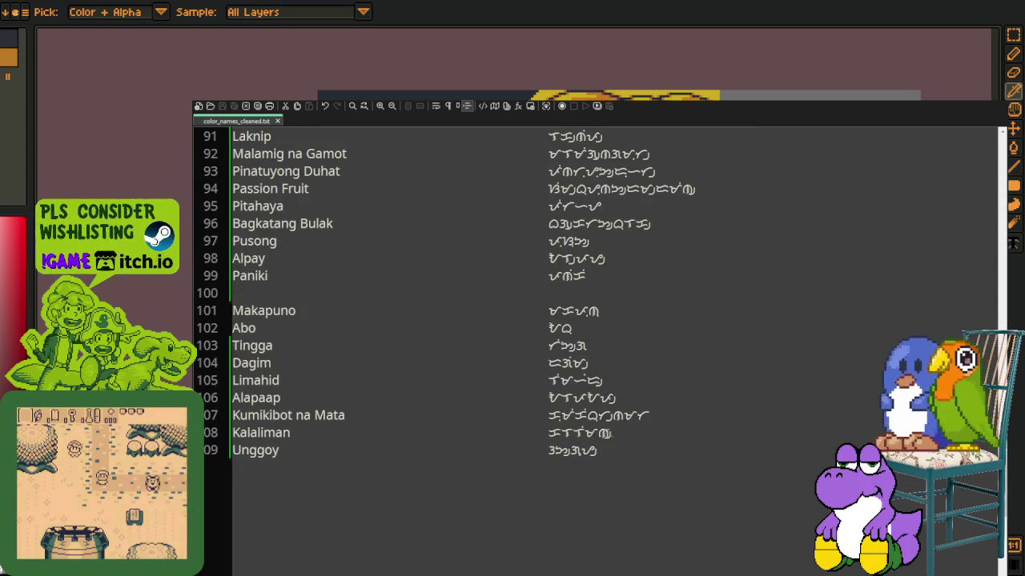
{"action": "left_click_drag", "start_coordinate": [320, 465], "coordinate": [412, 342]}
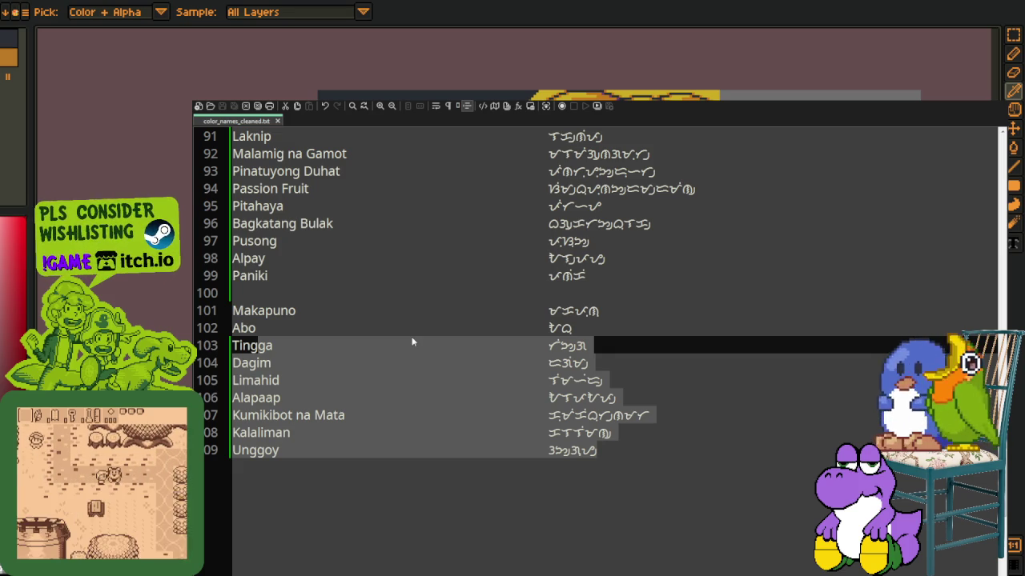
{"action": "left_click", "coordinate": [414, 340]}
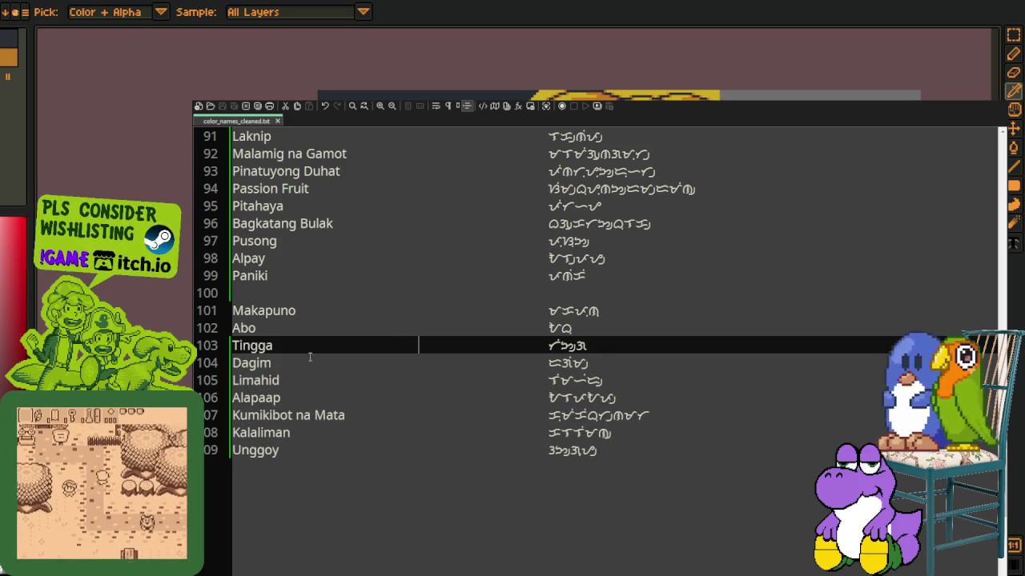
Place the caret on the Paniki and Alpay lines, then scroll back up the list
{"action": "left_click", "coordinate": [299, 273]}
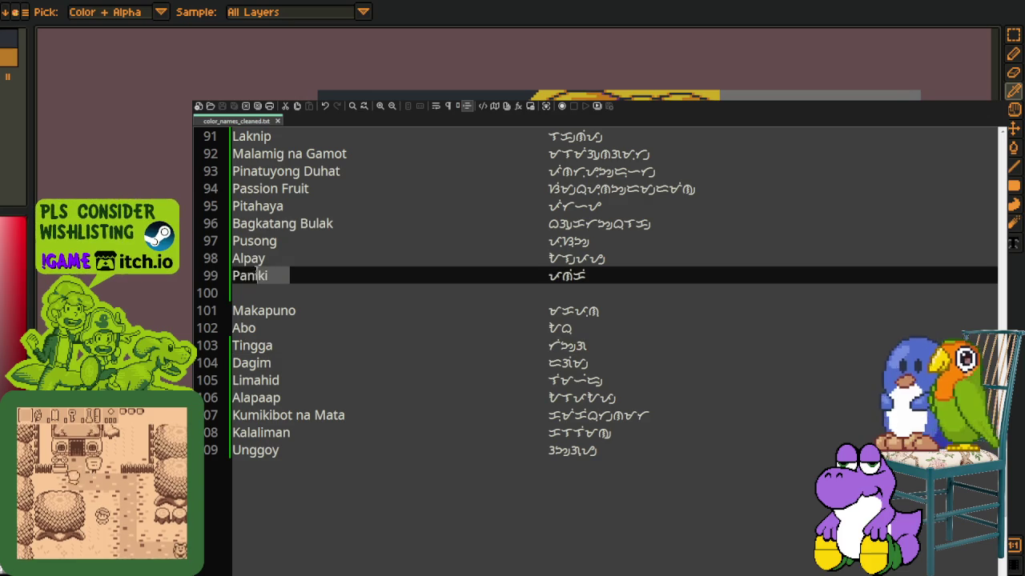
{"action": "left_click", "coordinate": [431, 258]}
{"action": "scroll", "coordinate": [398, 339], "scroll_direction": "up", "scroll_amount": 2}
{"action": "scroll", "coordinate": [398, 340], "scroll_direction": "up", "scroll_amount": 1}
{"action": "scroll", "coordinate": [398, 340], "scroll_direction": "up", "scroll_amount": 1}
{"action": "scroll", "coordinate": [398, 340], "scroll_direction": "up", "scroll_amount": 4}
{"action": "scroll", "coordinate": [398, 339], "scroll_direction": "up", "scroll_amount": 3}
{"action": "scroll", "coordinate": [399, 339], "scroll_direction": "up", "scroll_amount": 6}
{"action": "scroll", "coordinate": [399, 339], "scroll_direction": "up", "scroll_amount": 6}
{"action": "scroll", "coordinate": [399, 339], "scroll_direction": "up", "scroll_amount": 2}
{"action": "scroll", "coordinate": [396, 231], "scroll_direction": "up", "scroll_amount": 3}
{"action": "scroll", "coordinate": [396, 231], "scroll_direction": "up", "scroll_amount": 2}
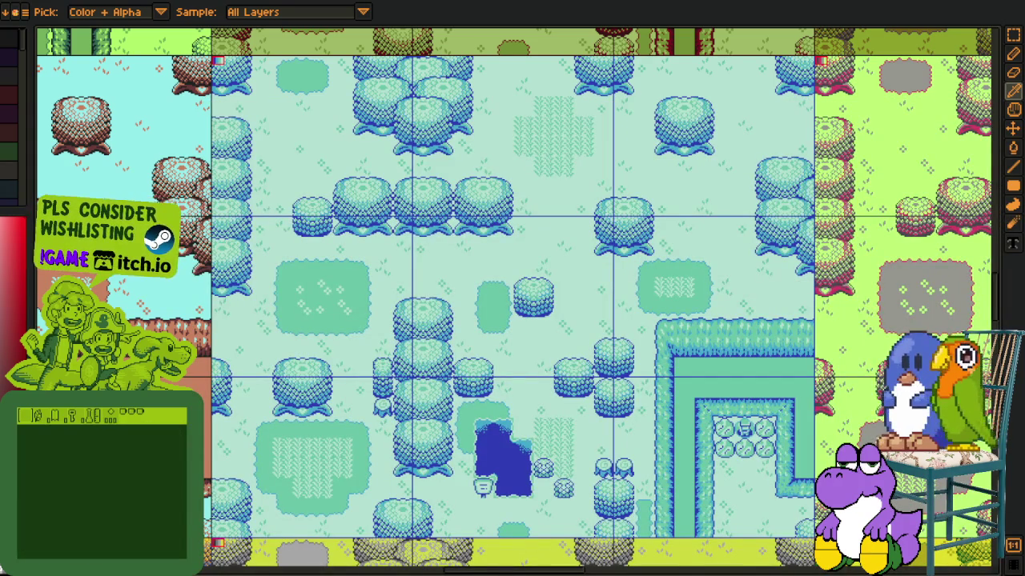
Draw a rectangular selection around the whole red-tinted map variant
{"action": "scroll", "coordinate": [331, 288], "scroll_direction": "up", "scroll_amount": 3}
{"action": "scroll", "coordinate": [360, 375], "scroll_direction": "up", "scroll_amount": 2}
{"action": "scroll", "coordinate": [357, 373], "scroll_direction": "up", "scroll_amount": 2}
{"action": "key", "text": "m"}
{"action": "mouse_move", "coordinate": [344, 243]}
{"action": "left_mouse_down"}
{"action": "mouse_move", "coordinate": [664, 484]}
{"action": "mouse_move", "coordinate": [743, 525]}
{"action": "left_mouse_up"}
{"action": "left_click_drag", "start_coordinate": [725, 302], "coordinate": [535, 172]}
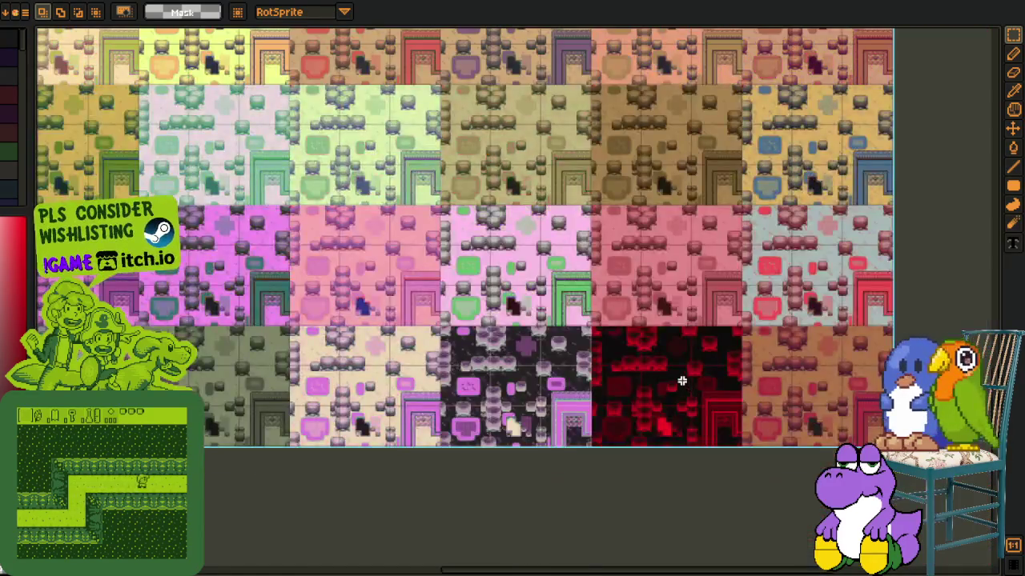
Zoom around the variant grid to compare the red map with the other variants
{"action": "scroll", "coordinate": [680, 377], "scroll_direction": "up", "scroll_amount": 4}
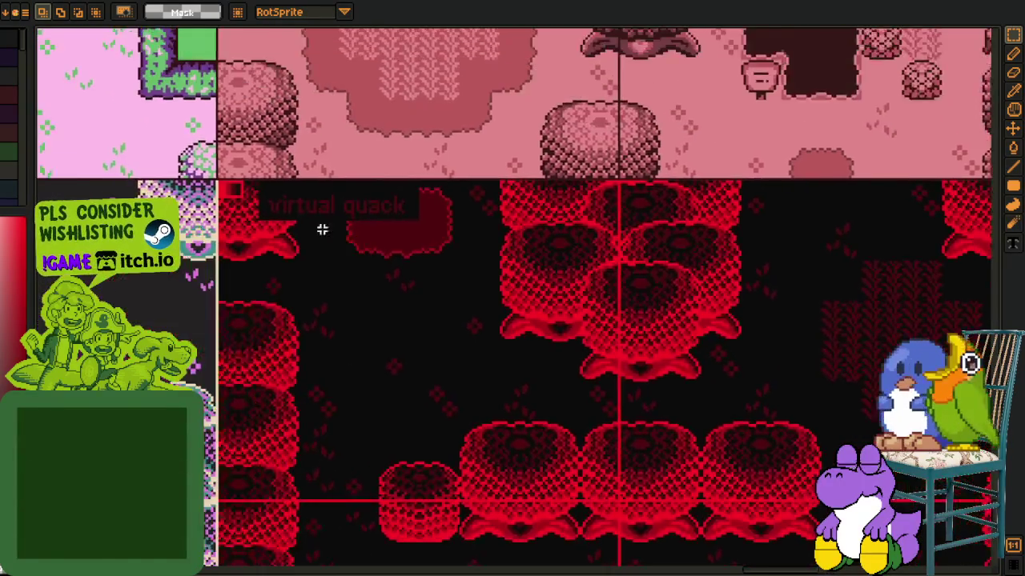
{"action": "scroll", "coordinate": [204, 165], "scroll_direction": "up", "scroll_amount": 2}
{"action": "scroll", "coordinate": [227, 180], "scroll_direction": "up", "scroll_amount": 1}
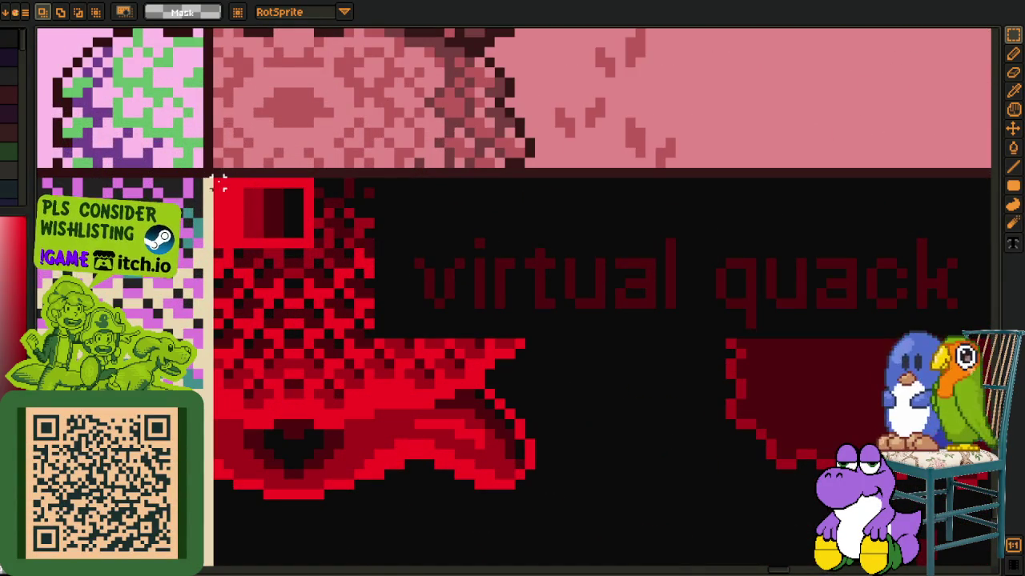
{"action": "scroll", "coordinate": [278, 221], "scroll_direction": "down", "scroll_amount": 2}
{"action": "scroll", "coordinate": [377, 275], "scroll_direction": "down", "scroll_amount": 2}
{"action": "scroll", "coordinate": [315, 249], "scroll_direction": "down", "scroll_amount": 1}
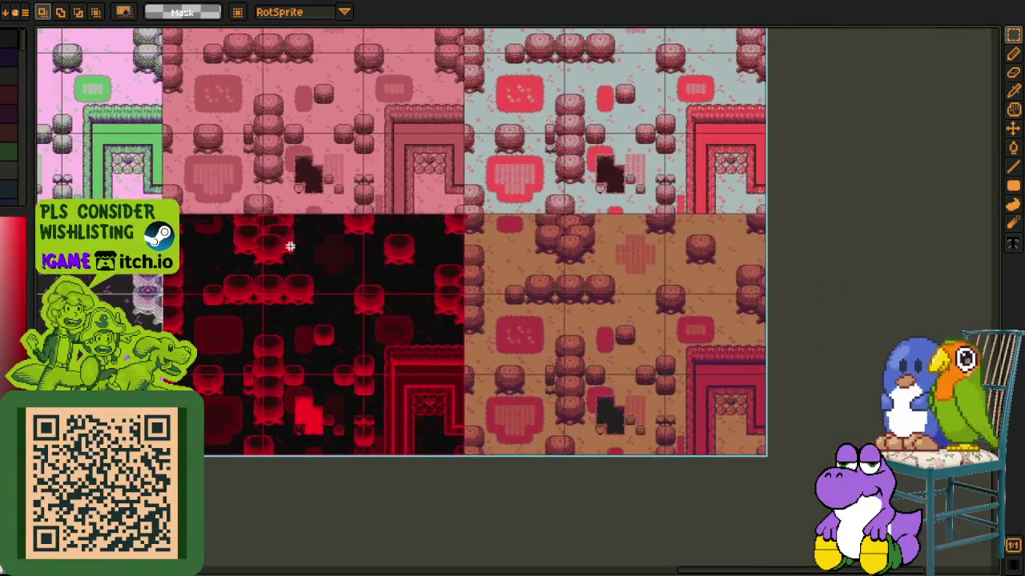
{"action": "scroll", "coordinate": [315, 249], "scroll_direction": "up", "scroll_amount": 1}
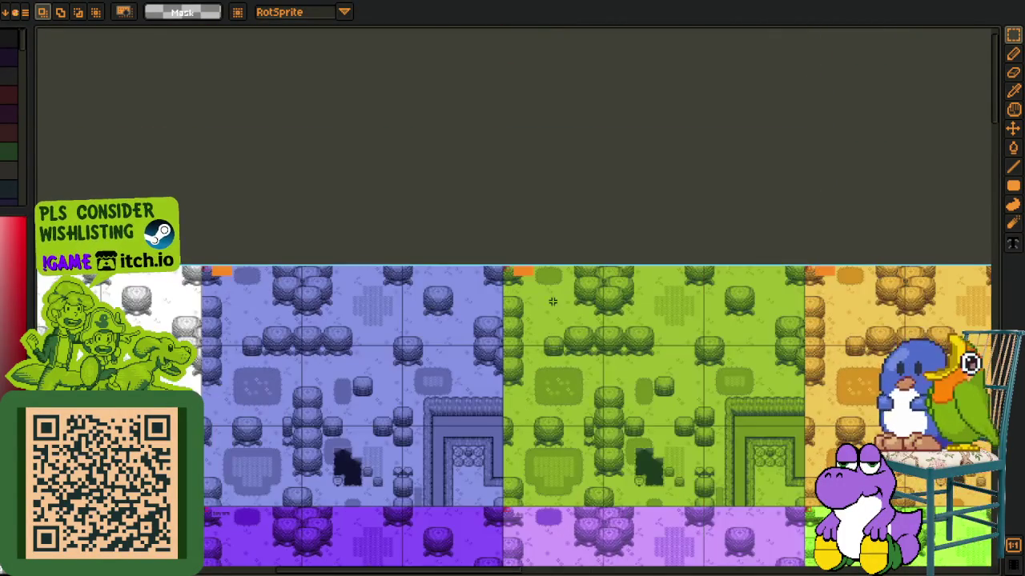
{"action": "scroll", "coordinate": [468, 236], "scroll_direction": "up", "scroll_amount": 1}
Sample the grass green and fill the orange rectangle with it
{"action": "key", "text": "z"}
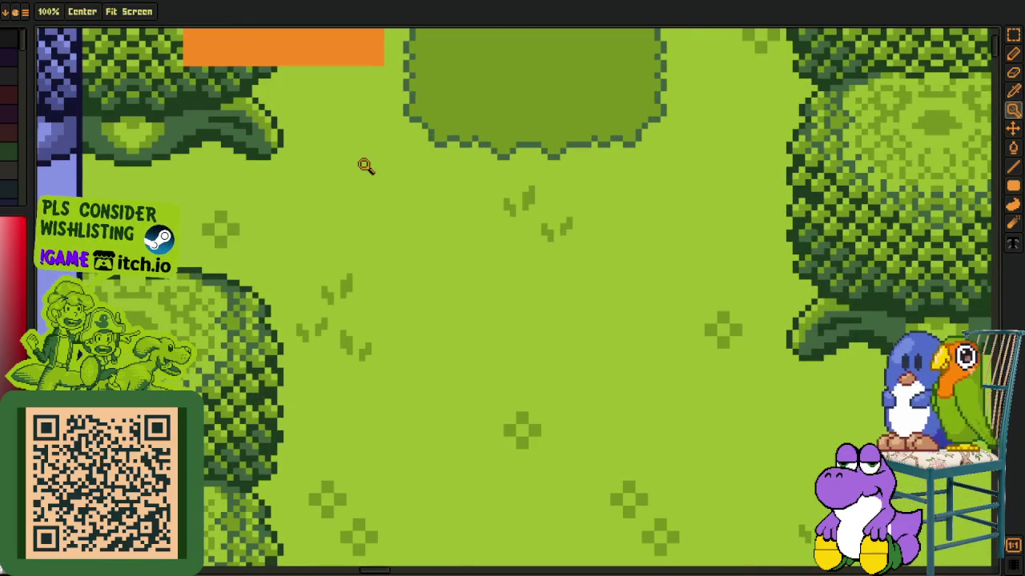
{"action": "key", "text": "i"}
{"action": "scroll", "coordinate": [373, 155], "scroll_direction": "up", "scroll_amount": 5}
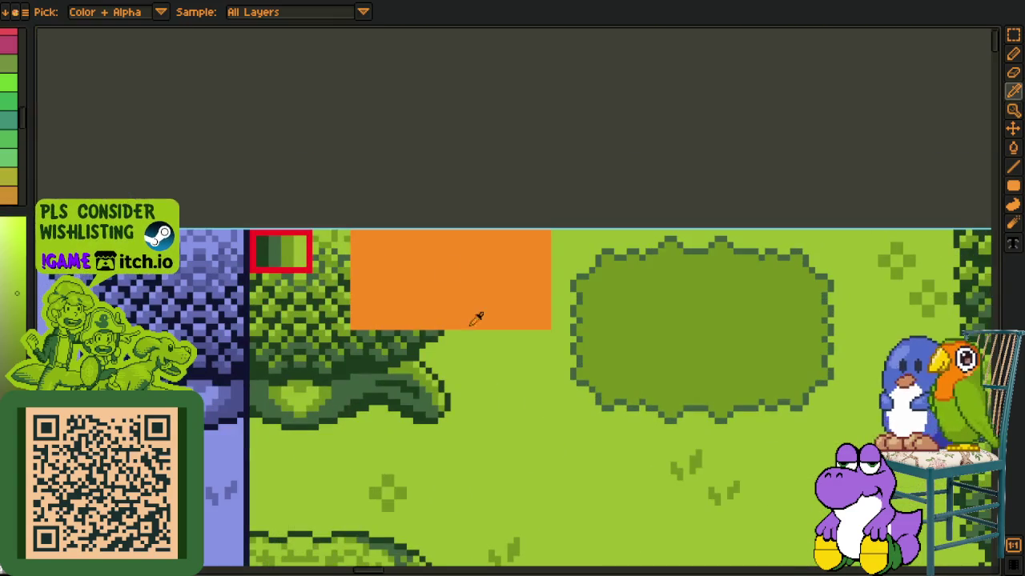
{"action": "left_click", "coordinate": [498, 365]}
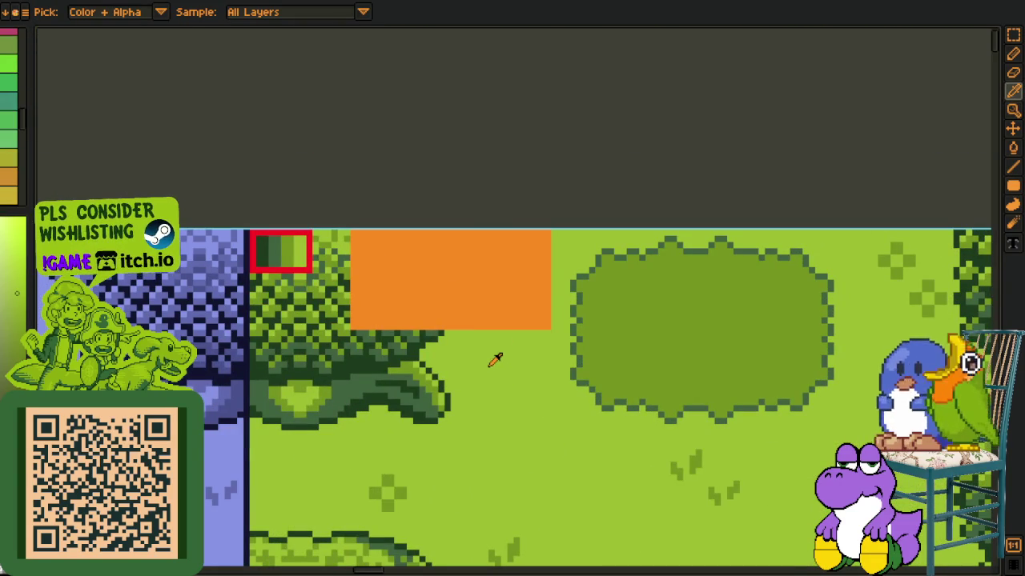
{"action": "key", "text": "g"}
{"action": "left_click", "coordinate": [453, 286]}
Fill the blue map's orange rectangle with a sampled blue, undoing the green fill
{"action": "scroll", "coordinate": [435, 284], "scroll_direction": "down", "scroll_amount": 3}
{"action": "mouse_move", "coordinate": [359, 329]}
{"action": "left_mouse_down"}
{"action": "mouse_move", "coordinate": [738, 353]}
{"action": "mouse_move", "coordinate": [450, 350]}
{"action": "left_mouse_up"}
{"action": "scroll", "coordinate": [450, 350], "scroll_direction": "up", "scroll_amount": 3}
{"action": "left_click", "coordinate": [480, 327], "text": "alt"}
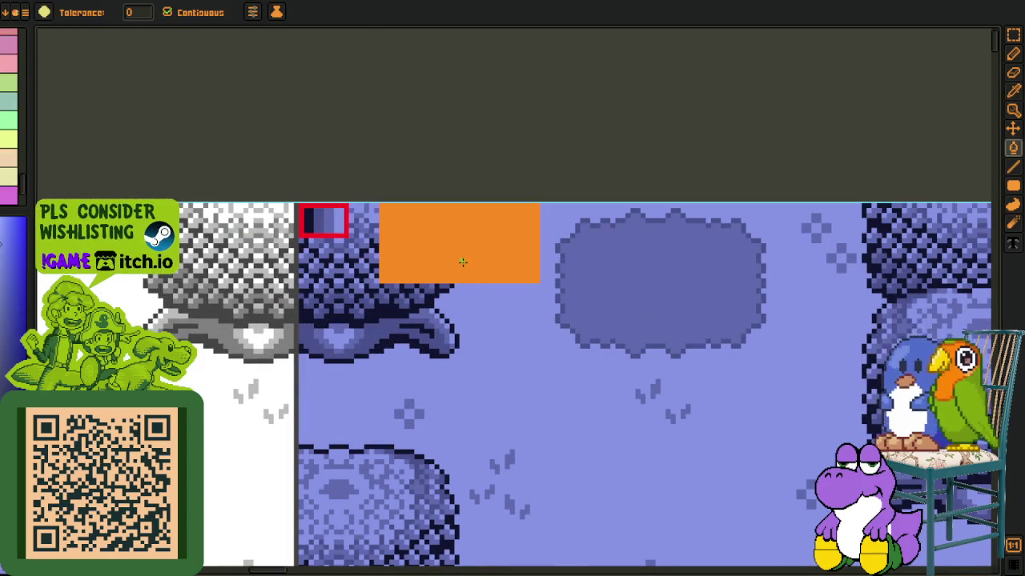
{"action": "left_click", "coordinate": [462, 262]}
{"action": "scroll", "coordinate": [461, 265], "scroll_direction": "down", "scroll_amount": 2}
{"action": "scroll", "coordinate": [454, 272], "scroll_direction": "up", "scroll_amount": 1}
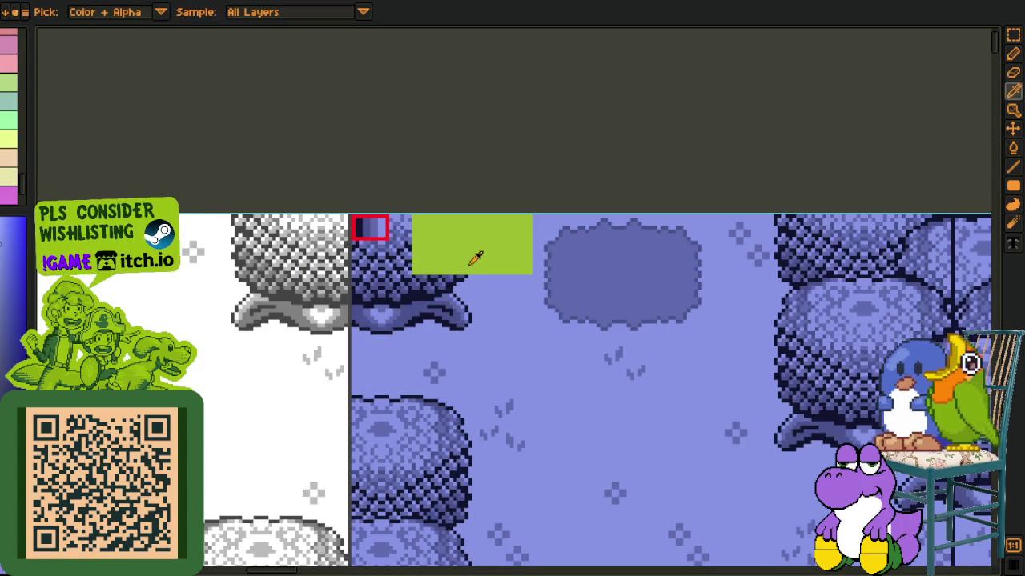
{"action": "key", "text": "ctrl+z"}
Remove the grey map's orange rectangle and recolour two stray orange pixels light grey
{"action": "scroll", "coordinate": [468, 262], "scroll_direction": "down", "scroll_amount": 2}
{"action": "left_click_drag", "start_coordinate": [320, 350], "coordinate": [460, 337]}
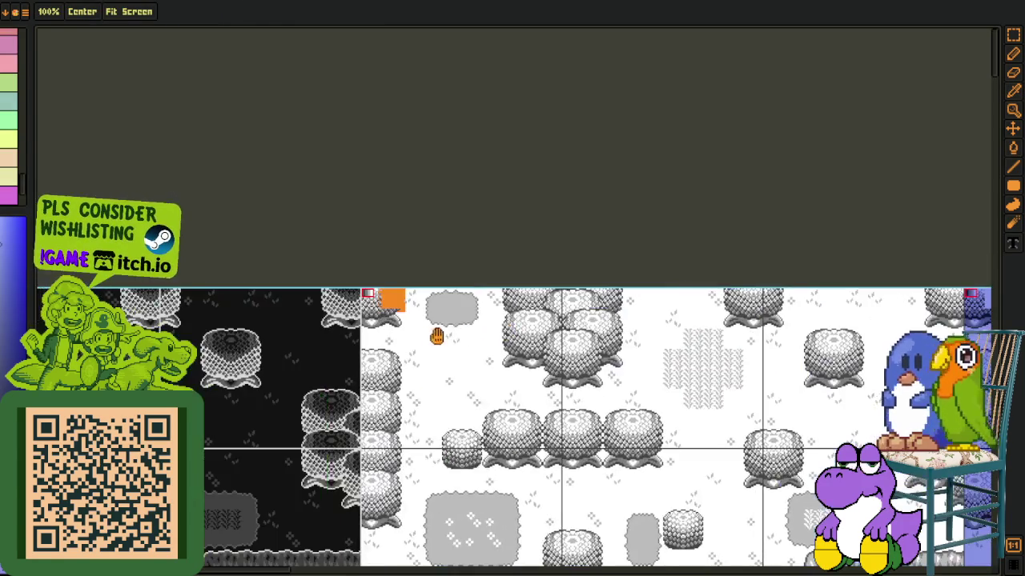
{"action": "scroll", "coordinate": [425, 329], "scroll_direction": "up", "scroll_amount": 3}
{"action": "key", "text": "ctrl+z"}
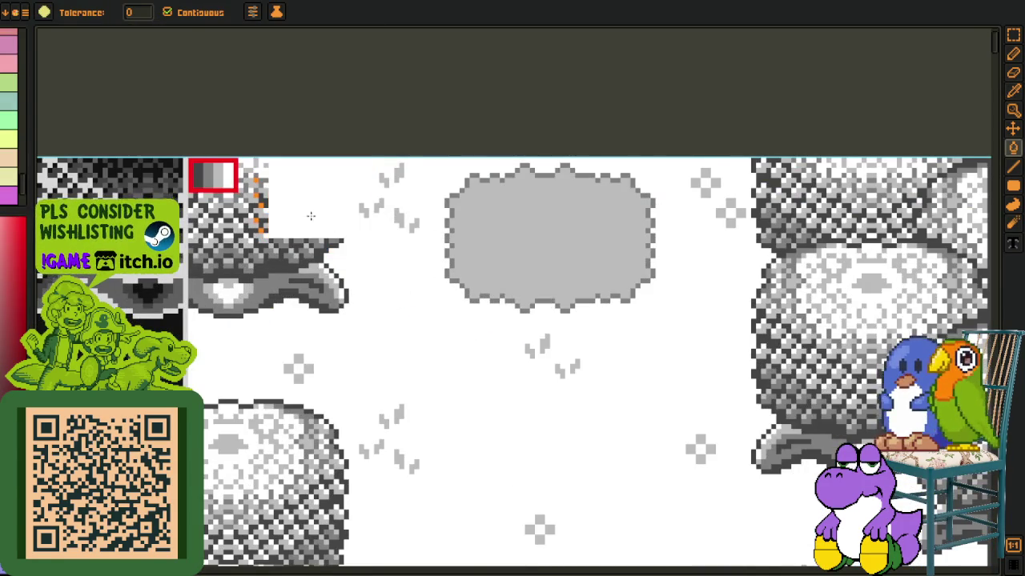
{"action": "scroll", "coordinate": [245, 235], "scroll_direction": "up", "scroll_amount": 2}
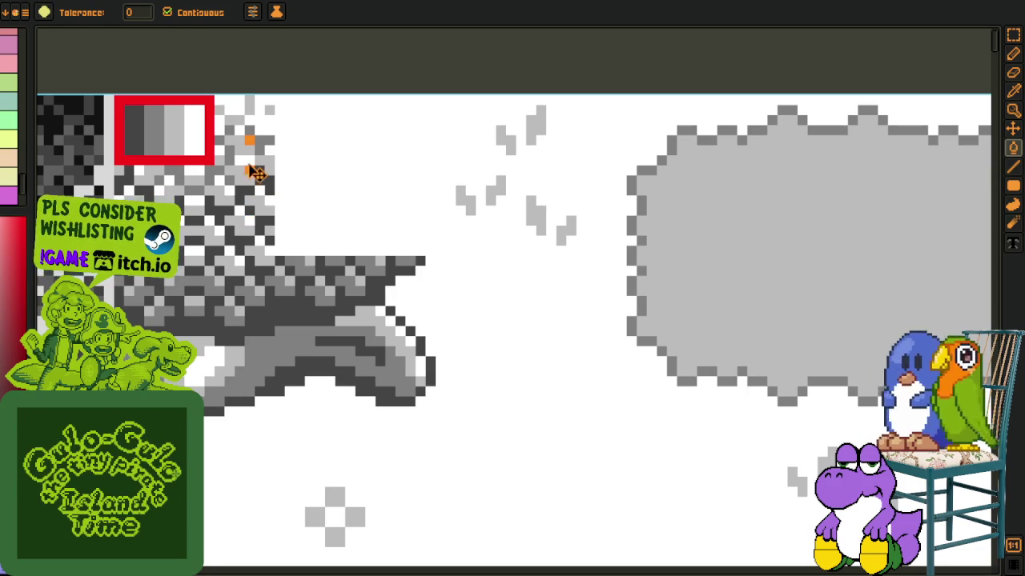
{"action": "left_click", "coordinate": [249, 168]}
{"action": "left_click", "coordinate": [249, 141]}
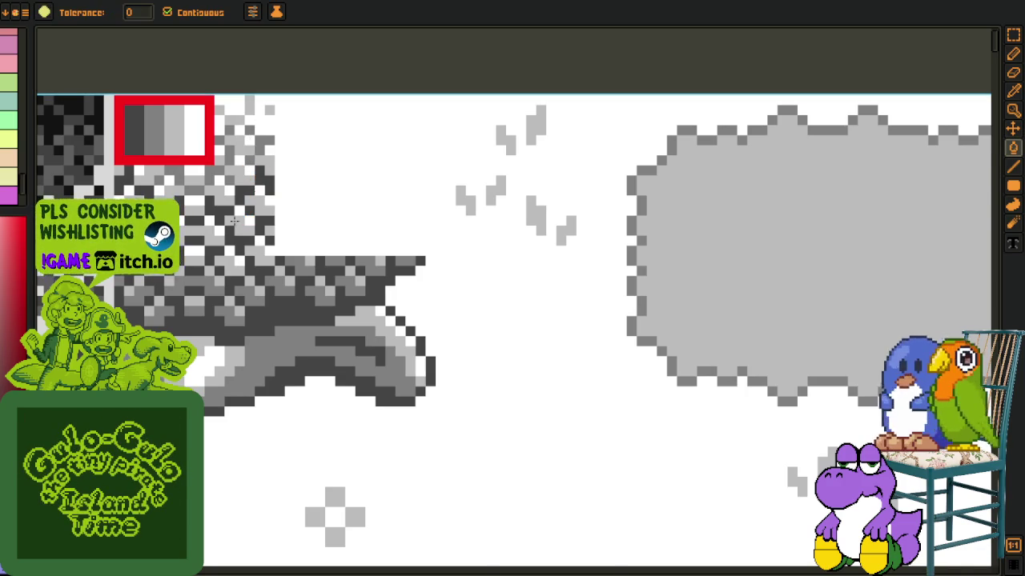
Sample the dark grey colour and save the file
{"action": "scroll", "coordinate": [371, 279], "scroll_direction": "down", "scroll_amount": 3}
{"action": "scroll", "coordinate": [238, 236], "scroll_direction": "up", "scroll_amount": 2}
{"action": "key", "text": "o"}
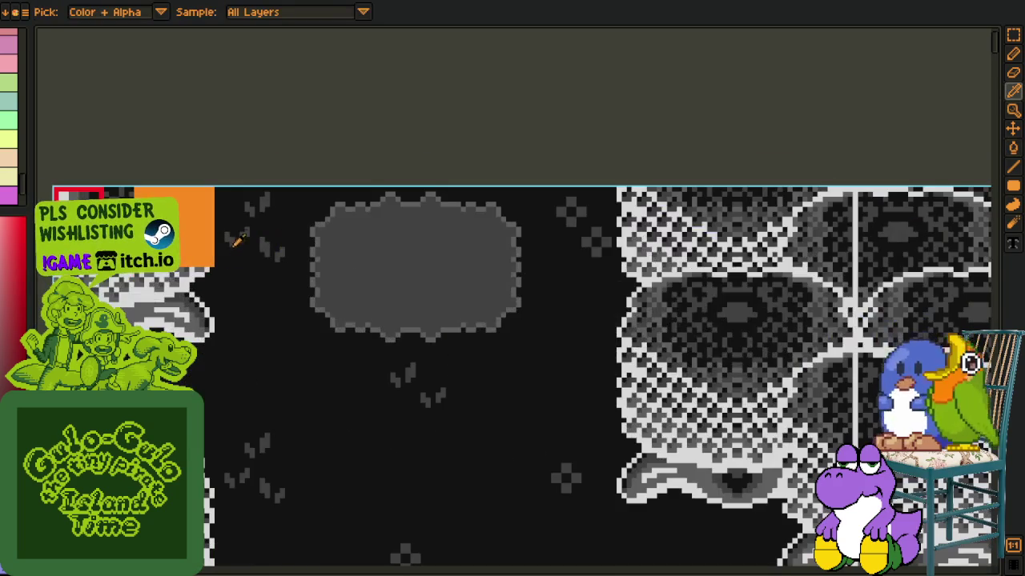
{"action": "left_click", "coordinate": [221, 154], "text": "alt"}
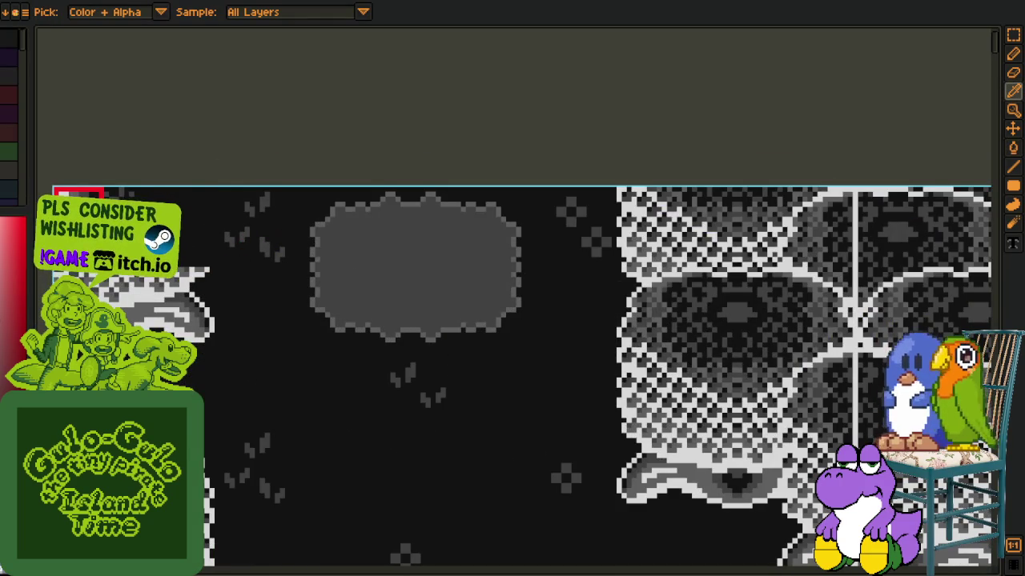
{"action": "key", "text": "ctrl+s"}
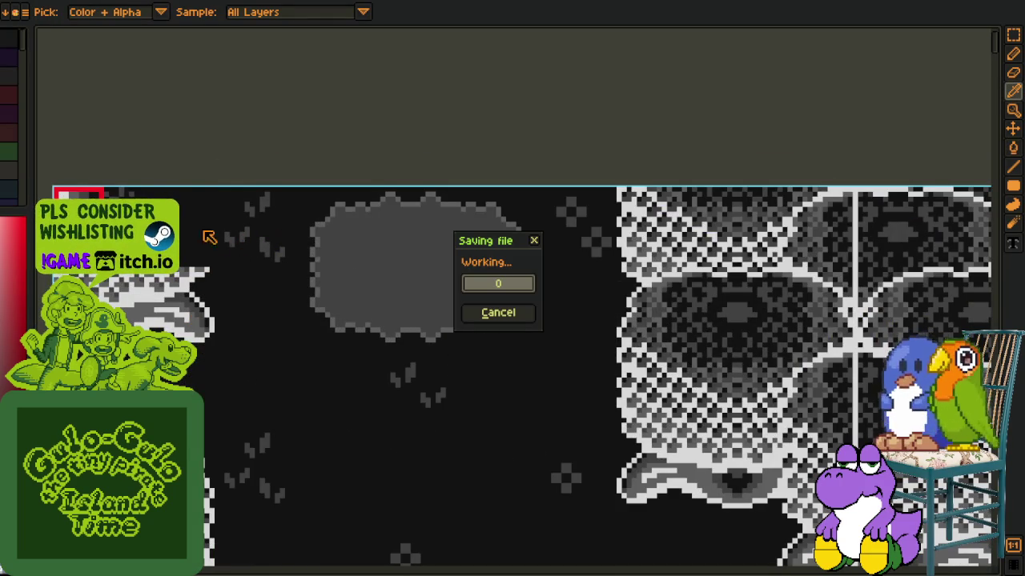
Bucket-fill the red palette box at the tile sheet's top-left with the dark shade
{"action": "left_click_drag", "start_coordinate": [88, 203], "coordinate": [316, 258]}
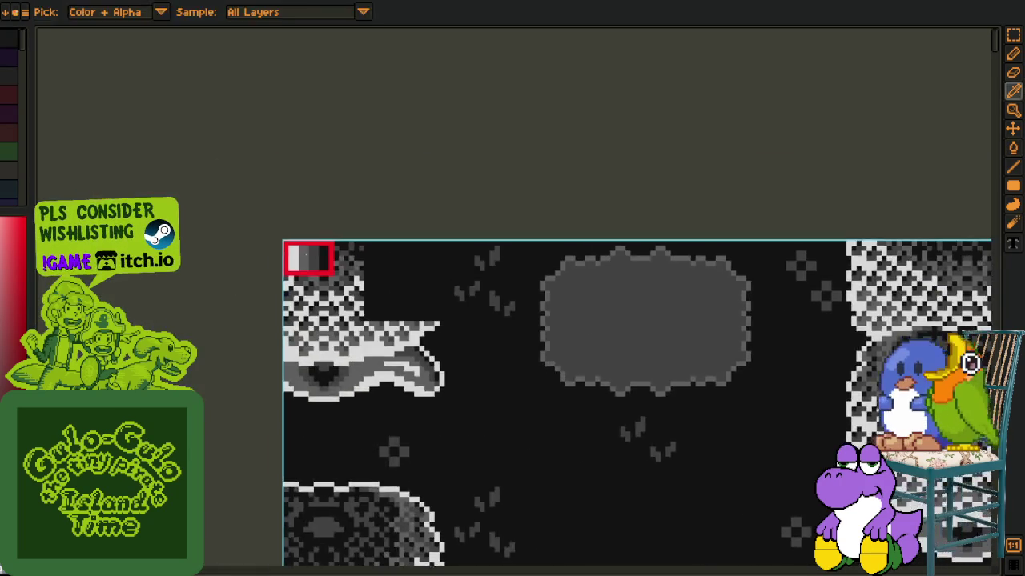
{"action": "scroll", "coordinate": [315, 256], "scroll_direction": "up", "scroll_amount": 2}
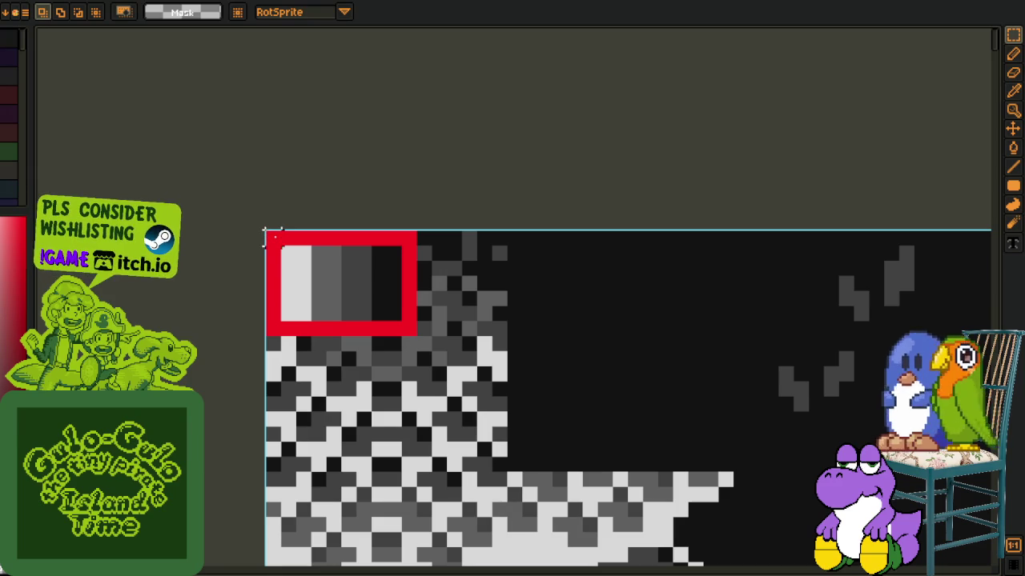
{"action": "key", "text": "i"}
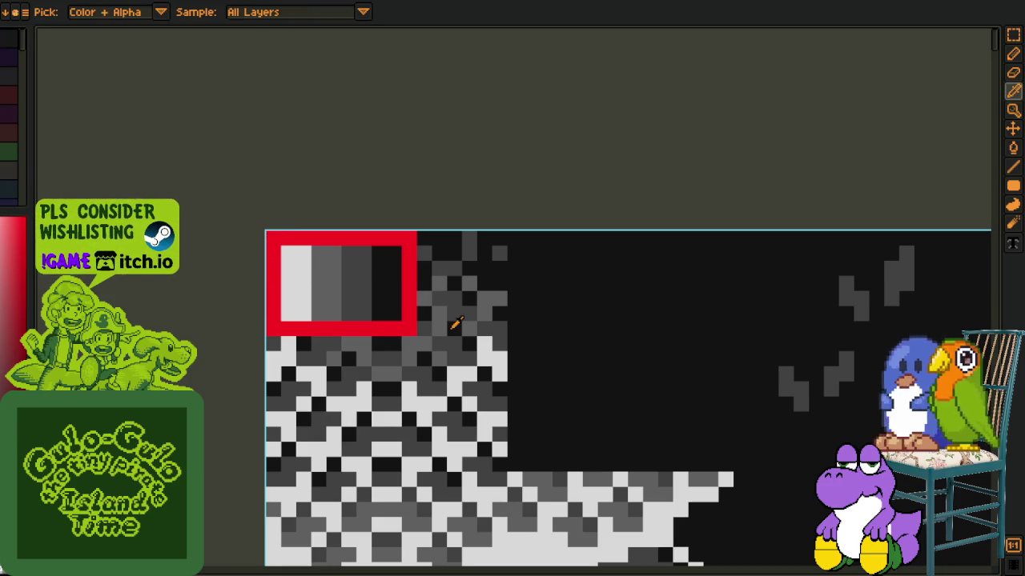
{"action": "key", "text": "g"}
{"action": "left_click", "coordinate": [405, 300]}
{"action": "scroll", "coordinate": [405, 300], "scroll_direction": "down", "scroll_amount": 10}
{"action": "left_click_drag", "start_coordinate": [514, 352], "coordinate": [210, 254]}
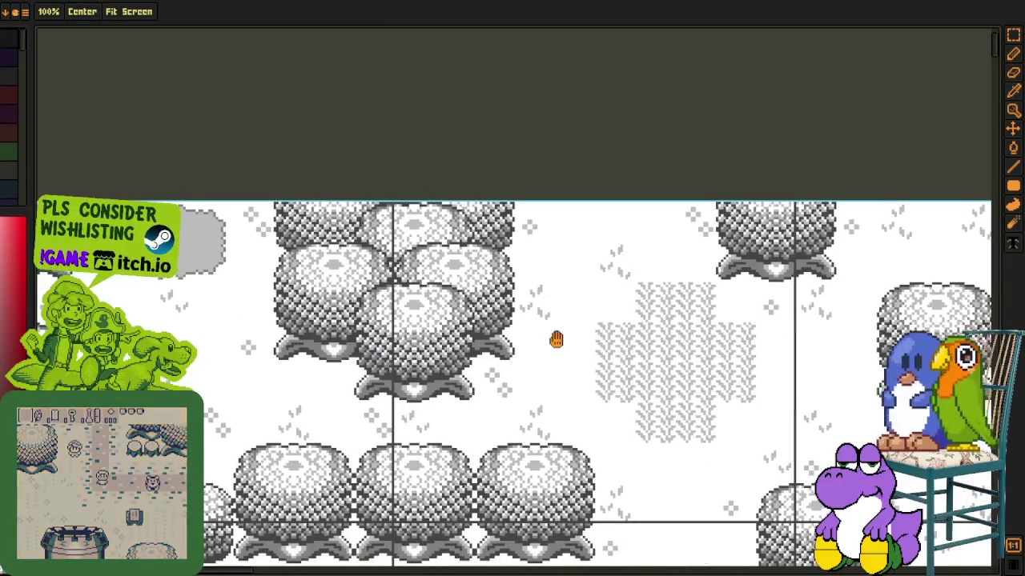
Sample the blue variant's background colour with the colour picker
{"action": "scroll", "coordinate": [360, 276], "scroll_direction": "up", "scroll_amount": 4}
{"action": "key", "text": "i"}
{"action": "key", "text": "g"}
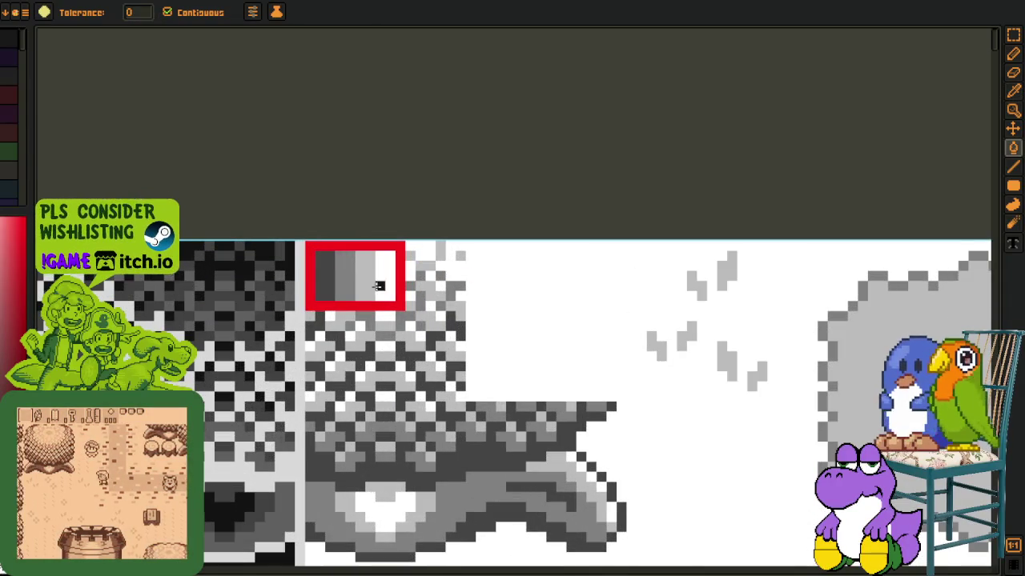
{"action": "scroll", "coordinate": [395, 287], "scroll_direction": "down", "scroll_amount": 5}
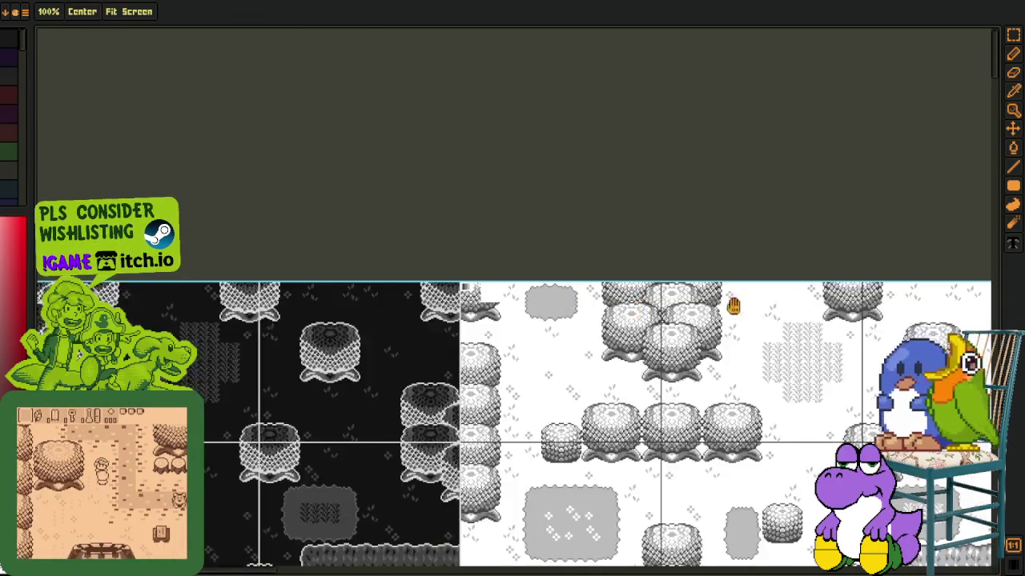
{"action": "key", "text": "i"}
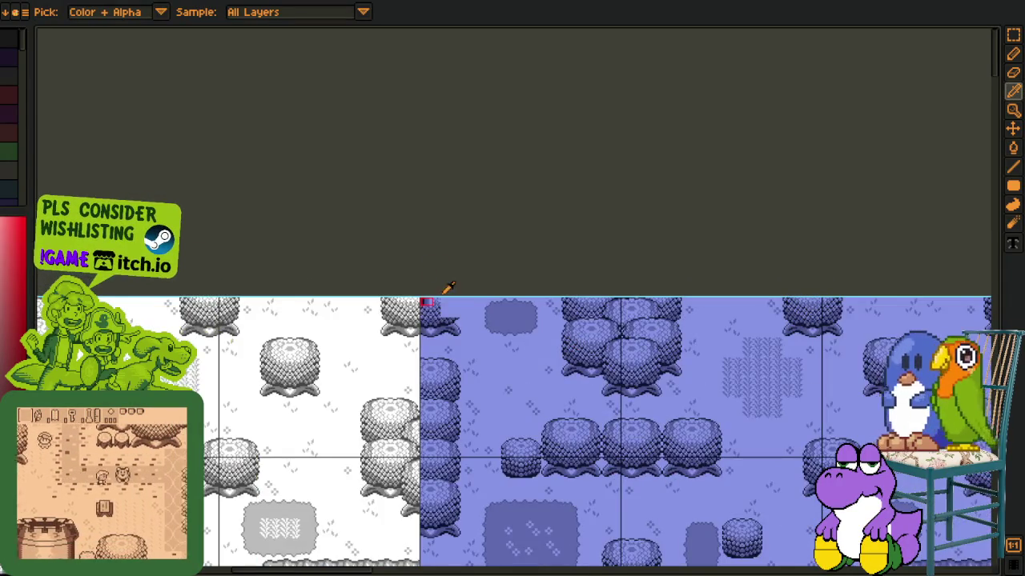
{"action": "scroll", "coordinate": [445, 288], "scroll_direction": "up", "scroll_amount": 3}
{"action": "left_click", "coordinate": [465, 303]}
Return to the bucket tool and pan the tile map sideways to the blue variant
{"action": "key", "text": "g"}
{"action": "scroll", "coordinate": [460, 304], "scroll_direction": "up", "scroll_amount": 3}
{"action": "scroll", "coordinate": [430, 337], "scroll_direction": "down", "scroll_amount": 2}
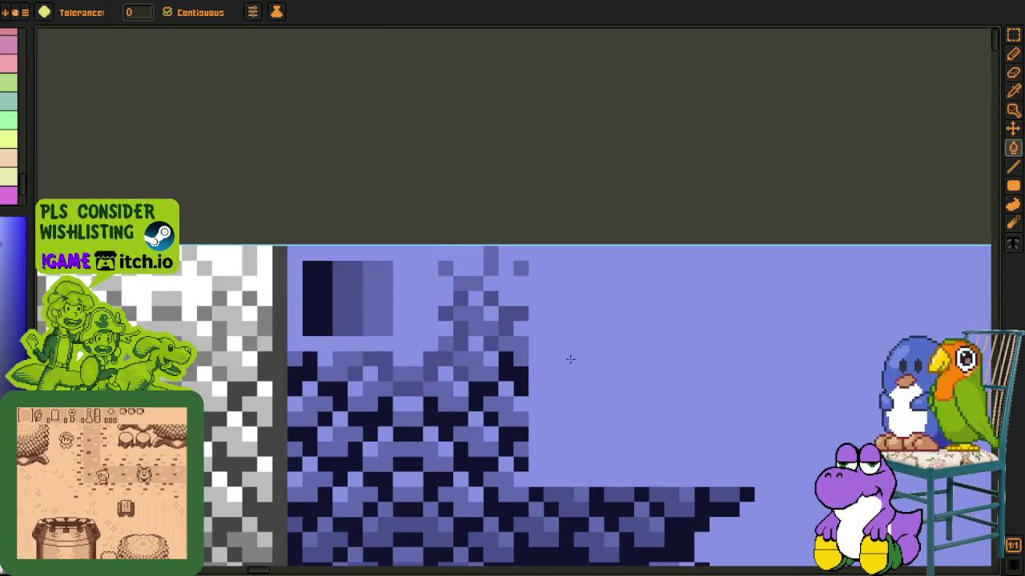
{"action": "scroll", "coordinate": [429, 337], "scroll_direction": "down", "scroll_amount": 3}
{"action": "scroll", "coordinate": [430, 337], "scroll_direction": "down", "scroll_amount": 2}
{"action": "key", "text": "n"}
{"action": "mouse_move", "coordinate": [723, 357]}
{"action": "left_mouse_down"}
{"action": "mouse_move", "coordinate": [322, 311]}
{"action": "mouse_move", "coordinate": [521, 336]}
{"action": "left_mouse_up"}
Save the tinted tile sheet with Ctrl+S
{"action": "key", "text": "g"}
{"action": "scroll", "coordinate": [524, 310], "scroll_direction": "up", "scroll_amount": 1}
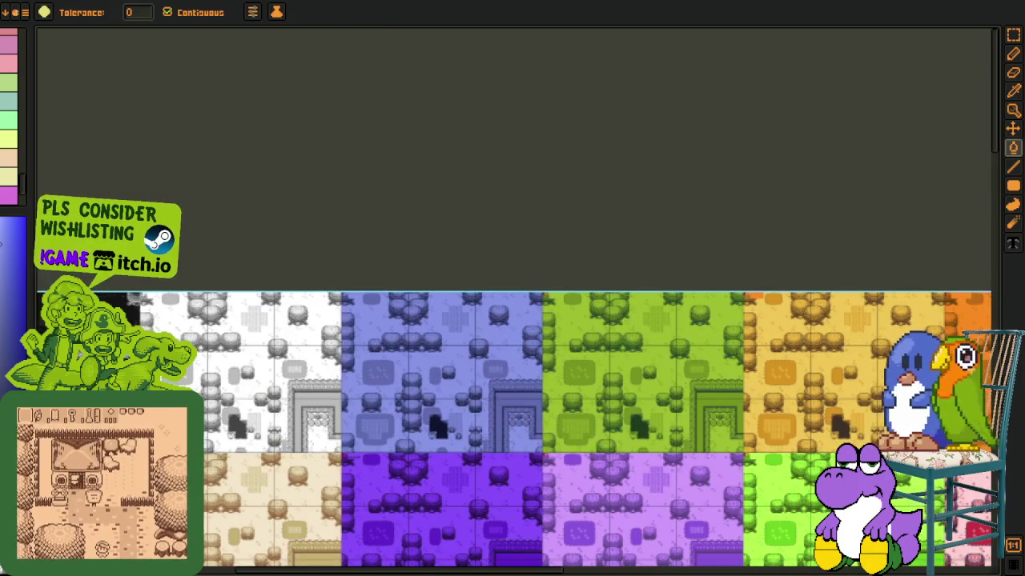
{"action": "scroll", "coordinate": [375, 295], "scroll_direction": "up", "scroll_amount": 4}
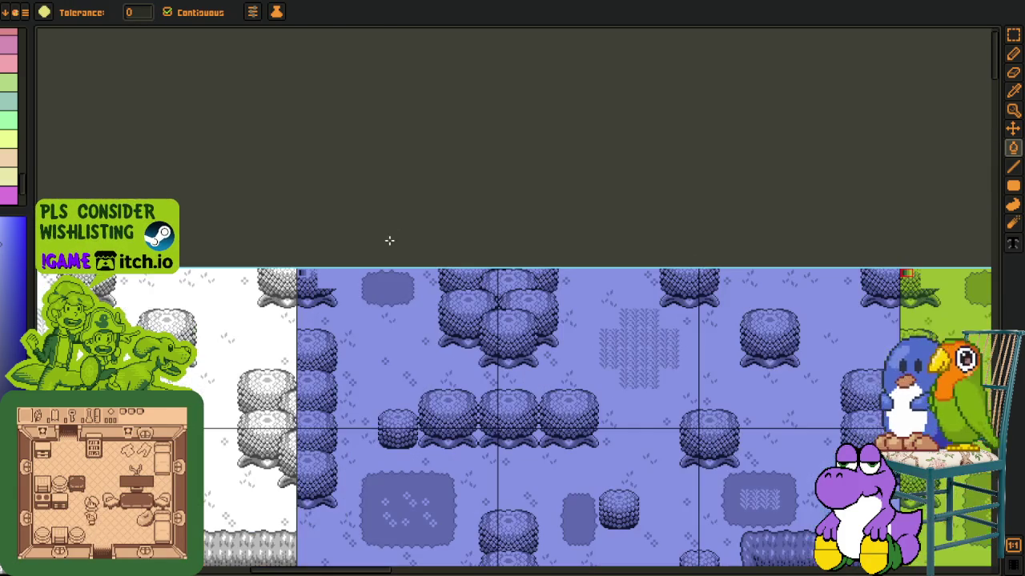
{"action": "key", "text": "i"}
{"action": "key", "text": "v"}
{"action": "key", "text": "ctrl+s"}
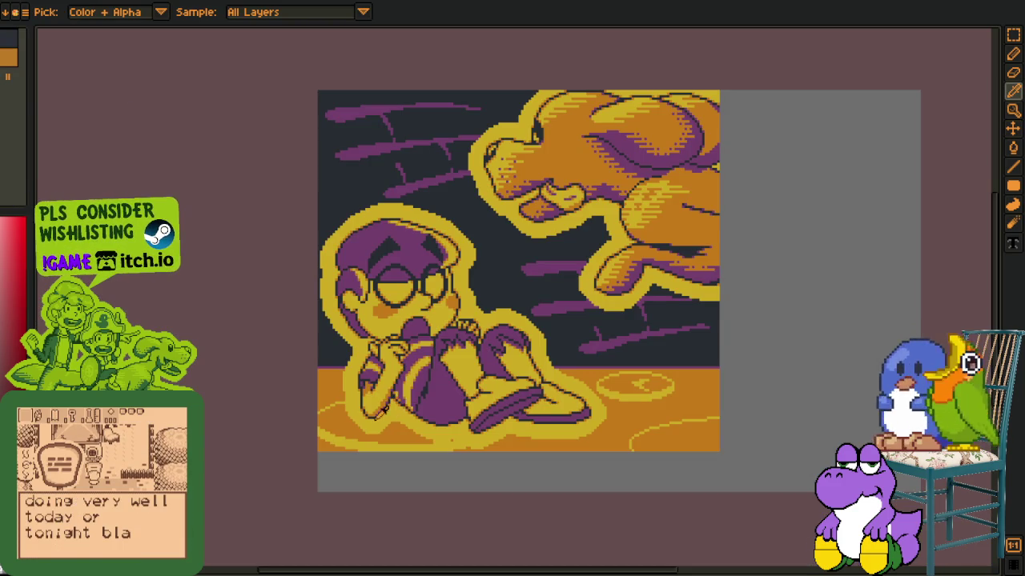
Look over the purple-and-gold illustration, then bring the colour names text file forward
{"action": "scroll", "coordinate": [342, 398], "scroll_direction": "down", "scroll_amount": 2}
{"action": "scroll", "coordinate": [341, 398], "scroll_direction": "left", "scroll_amount": 2}
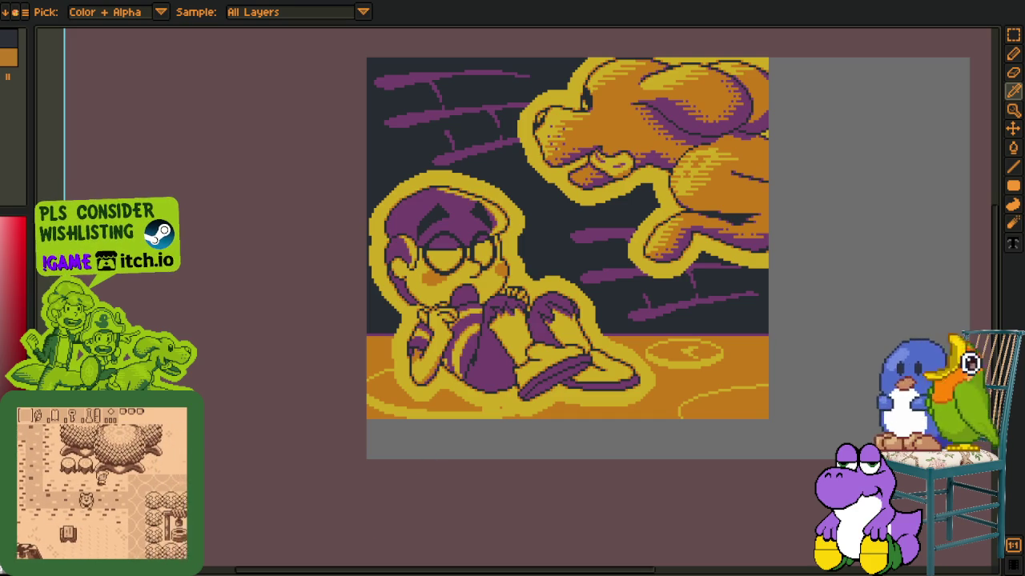
{"action": "key", "text": "alt+Tab"}
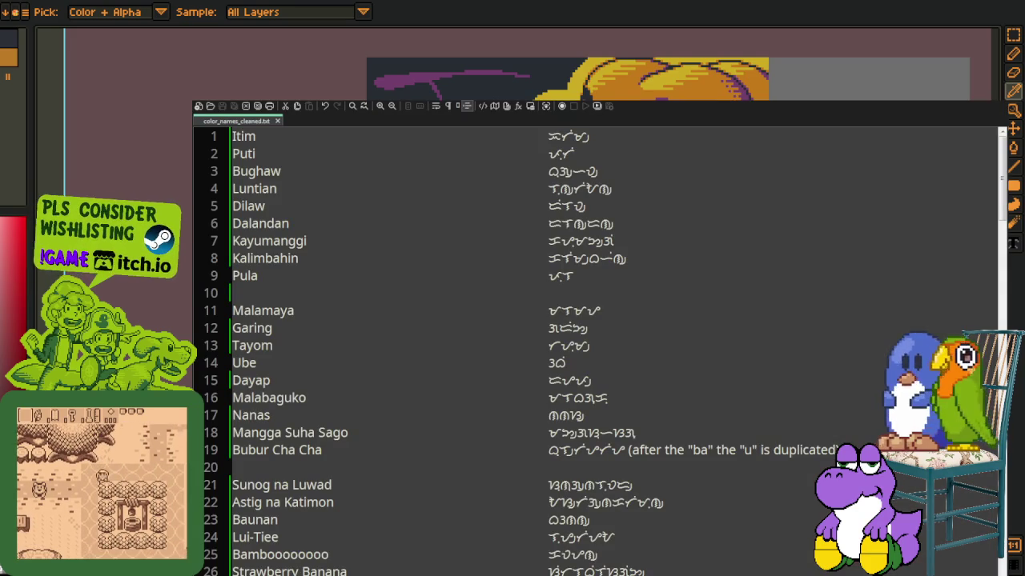
Scroll color_names_cleaned.txt, marking the Seri Muka Kueh, Dodol, Tshai-Tsio and Kueh Dadar lines
{"action": "scroll", "coordinate": [515, 371], "scroll_direction": "down", "scroll_amount": 1}
{"action": "scroll", "coordinate": [515, 372], "scroll_direction": "down", "scroll_amount": 2}
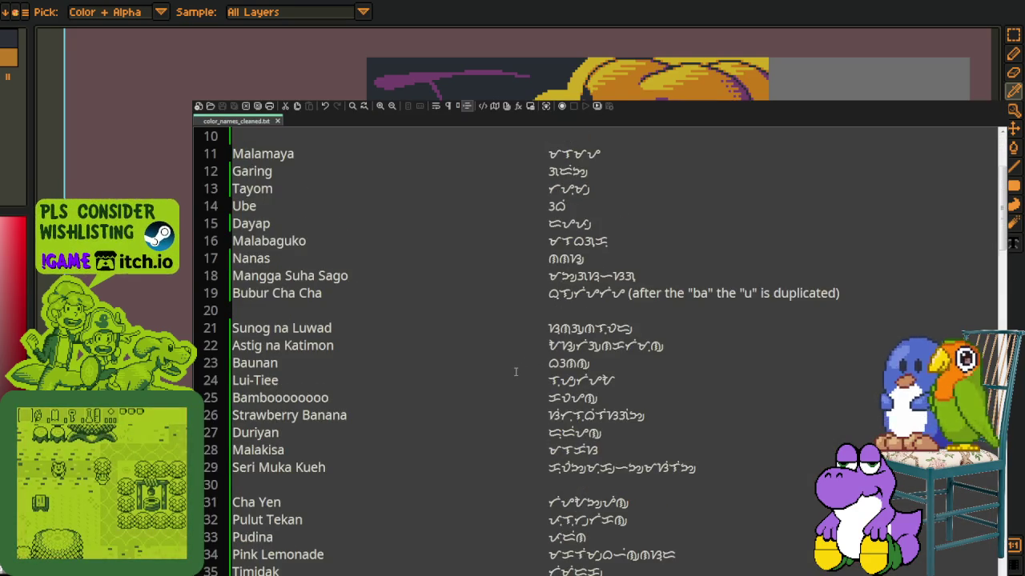
{"action": "scroll", "coordinate": [516, 371], "scroll_direction": "down", "scroll_amount": 1}
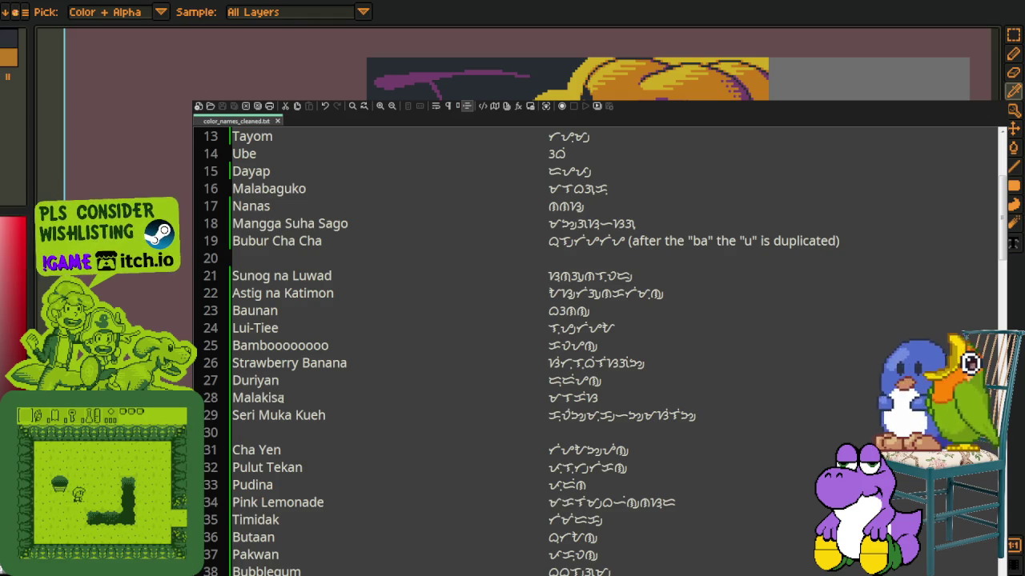
{"action": "left_click", "coordinate": [389, 414]}
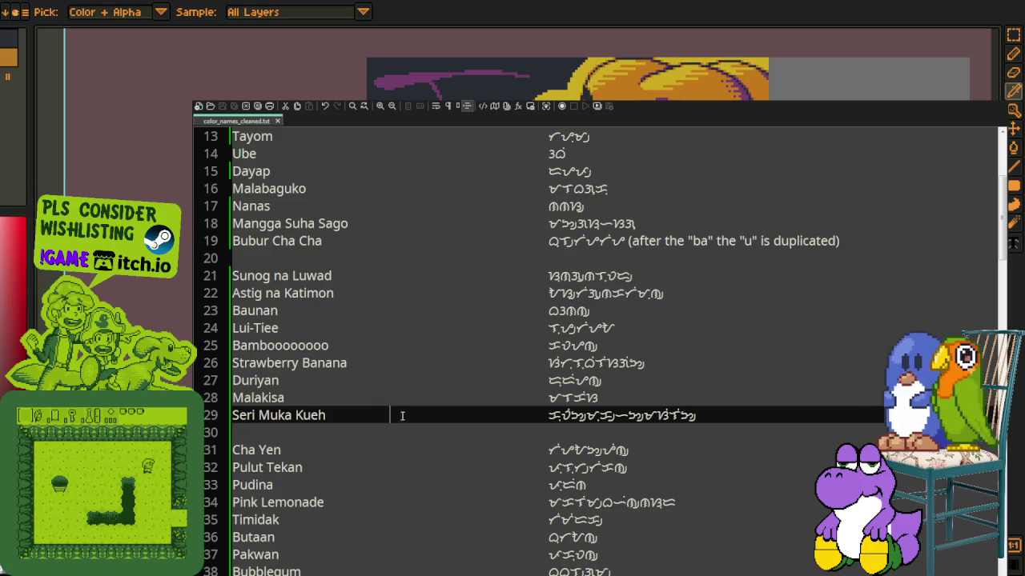
{"action": "scroll", "coordinate": [388, 401], "scroll_direction": "down", "scroll_amount": 3}
{"action": "scroll", "coordinate": [388, 400], "scroll_direction": "down", "scroll_amount": 1}
{"action": "scroll", "coordinate": [388, 400], "scroll_direction": "down", "scroll_amount": 2}
{"action": "left_click", "coordinate": [402, 398]}
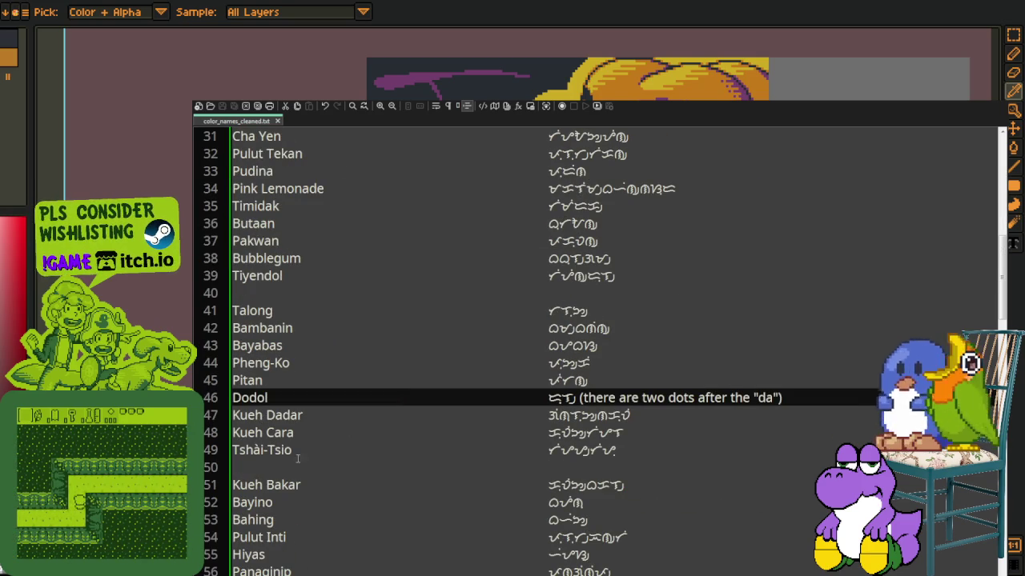
{"action": "left_click", "coordinate": [257, 455]}
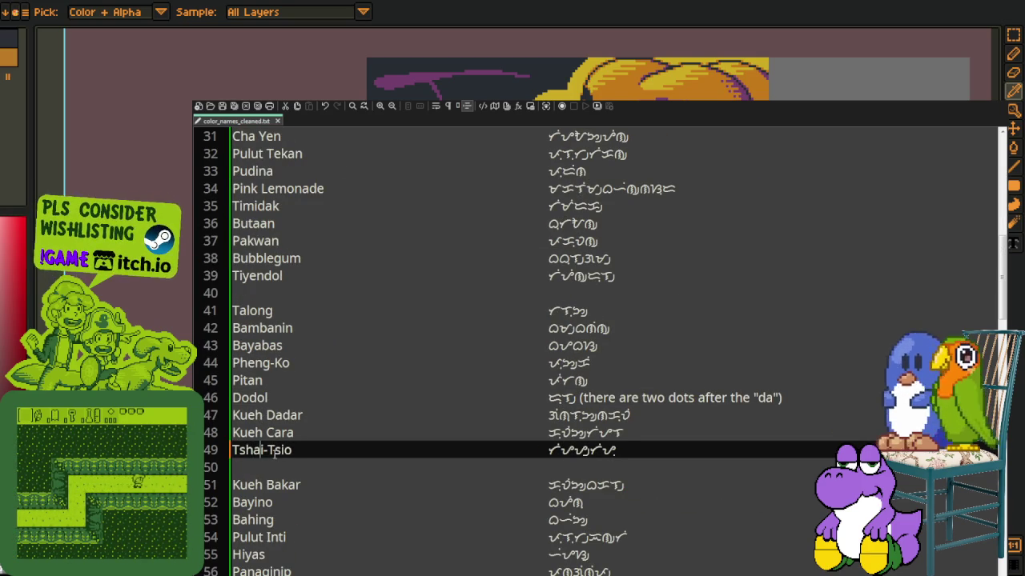
{"action": "left_click", "coordinate": [389, 415]}
Scroll further down the list and back to the top, then return to Pixelorama
{"action": "scroll", "coordinate": [376, 424], "scroll_direction": "down", "scroll_amount": 3}
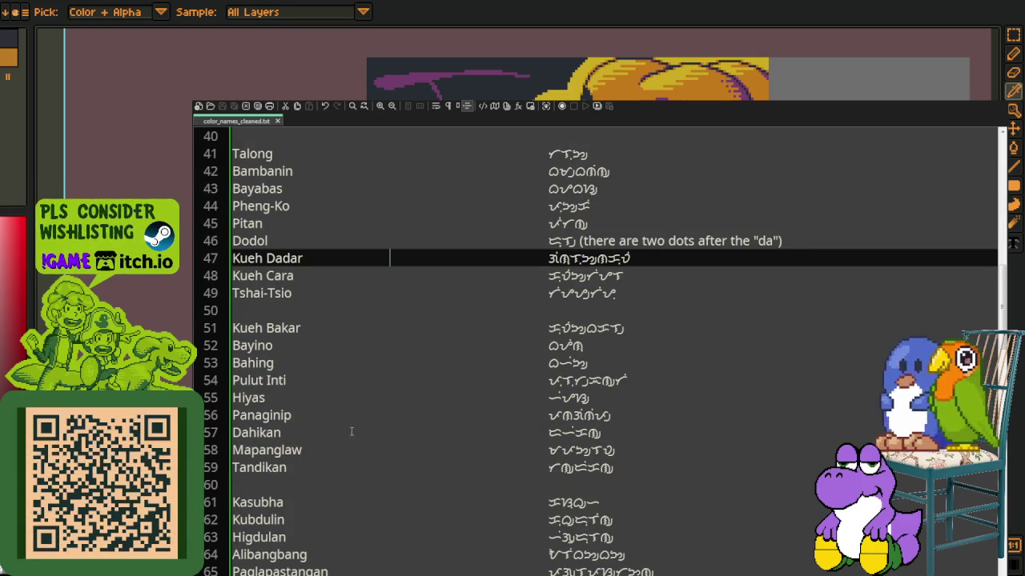
{"action": "scroll", "coordinate": [330, 402], "scroll_direction": "down", "scroll_amount": 3}
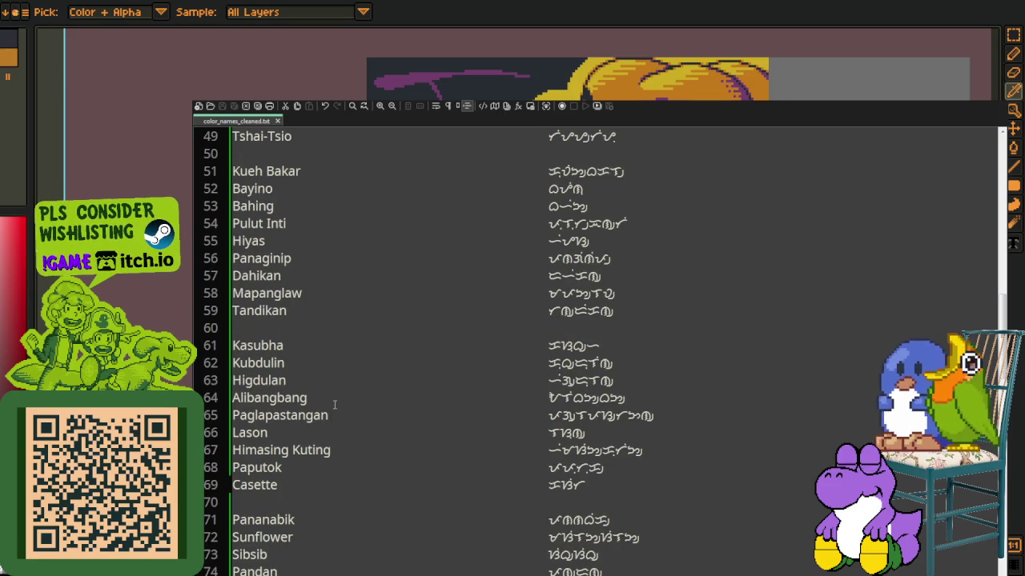
{"action": "scroll", "coordinate": [335, 404], "scroll_direction": "down", "scroll_amount": 2}
{"action": "scroll", "coordinate": [361, 411], "scroll_direction": "down", "scroll_amount": 4}
{"action": "scroll", "coordinate": [361, 412], "scroll_direction": "down", "scroll_amount": 1}
{"action": "scroll", "coordinate": [369, 411], "scroll_direction": "down", "scroll_amount": 2}
{"action": "scroll", "coordinate": [369, 411], "scroll_direction": "down", "scroll_amount": 3}
{"action": "scroll", "coordinate": [371, 408], "scroll_direction": "down", "scroll_amount": 3}
{"action": "scroll", "coordinate": [370, 407], "scroll_direction": "up", "scroll_amount": 4}
{"action": "scroll", "coordinate": [376, 440], "scroll_direction": "up", "scroll_amount": 3}
{"action": "scroll", "coordinate": [379, 457], "scroll_direction": "up", "scroll_amount": 5}
{"action": "scroll", "coordinate": [385, 430], "scroll_direction": "up", "scroll_amount": 9}
{"action": "scroll", "coordinate": [384, 424], "scroll_direction": "up", "scroll_amount": 4}
{"action": "scroll", "coordinate": [389, 432], "scroll_direction": "up", "scroll_amount": 3}
{"action": "scroll", "coordinate": [389, 432], "scroll_direction": "up", "scroll_amount": 2}
{"action": "scroll", "coordinate": [388, 431], "scroll_direction": "up", "scroll_amount": 1}
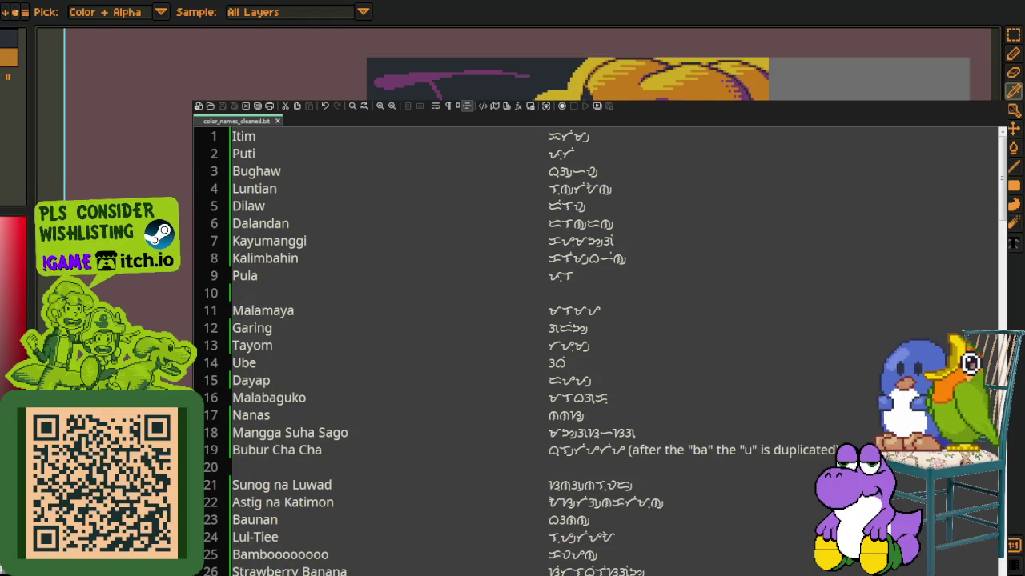
{"action": "key", "text": "alt+Tab"}
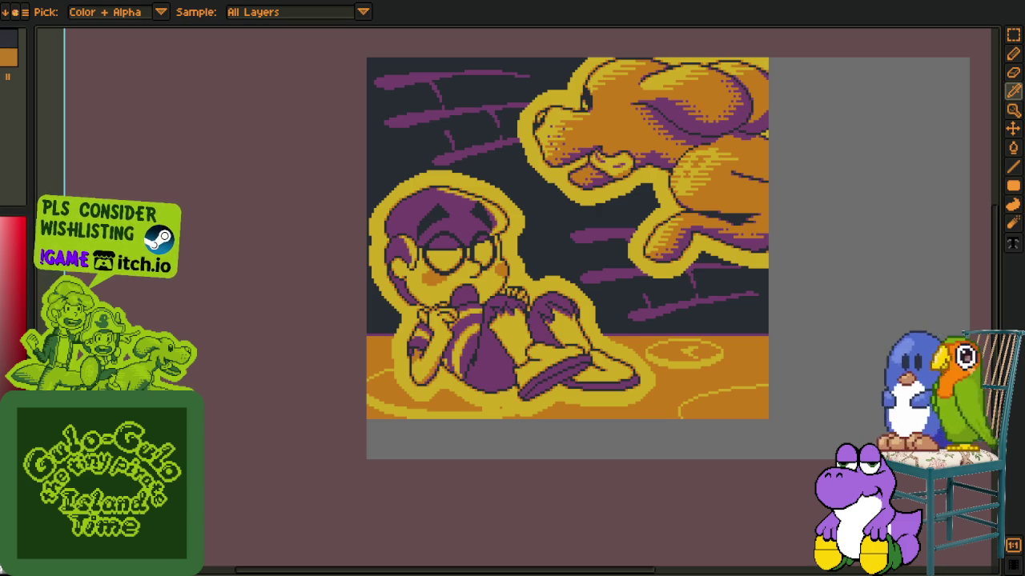
{"action": "left_click", "coordinate": [16, 11]}
{"action": "left_click", "coordinate": [24, 8]}
{"action": "left_click", "coordinate": [457, 393]}
{"action": "key", "text": "ctrl+v"}
{"action": "scroll", "coordinate": [343, 327], "scroll_direction": "up", "scroll_amount": 4}
{"action": "scroll", "coordinate": [369, 80], "scroll_direction": "up", "scroll_amount": 2}
{"action": "scroll", "coordinate": [368, 81], "scroll_direction": "up", "scroll_amount": 2}
{"action": "left_click_drag", "start_coordinate": [218, 163], "coordinate": [538, 240]}
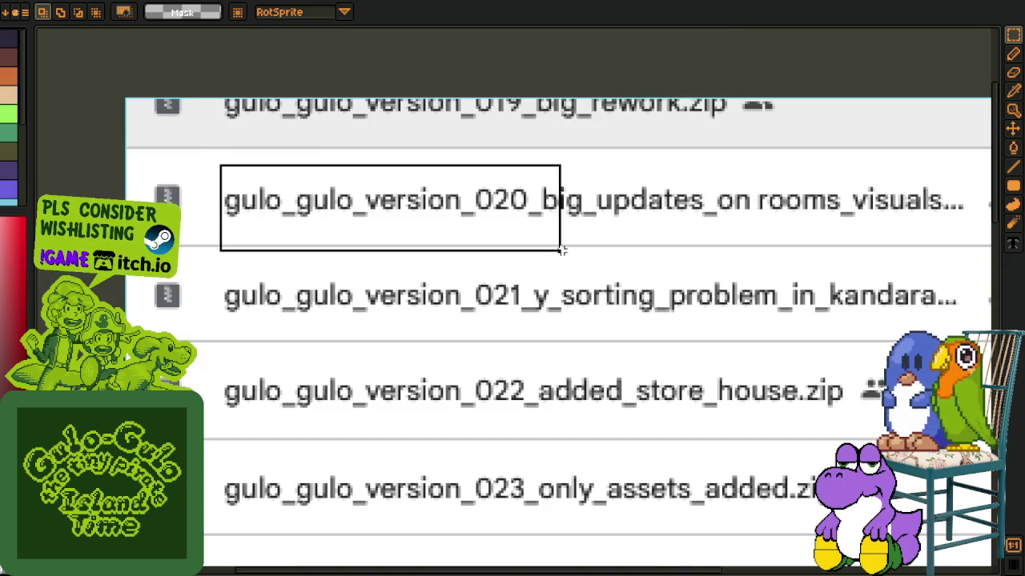
{"action": "scroll", "coordinate": [403, 248], "scroll_direction": "right", "scroll_amount": 5}
{"action": "scroll", "coordinate": [402, 248], "scroll_direction": "up", "scroll_amount": 1}
{"action": "mouse_move", "coordinate": [262, 199]}
{"action": "left_mouse_down"}
{"action": "mouse_move", "coordinate": [364, 228]}
{"action": "mouse_move", "coordinate": [689, 265]}
{"action": "left_mouse_up"}
{"action": "left_click_drag", "start_coordinate": [270, 303], "coordinate": [670, 395]}
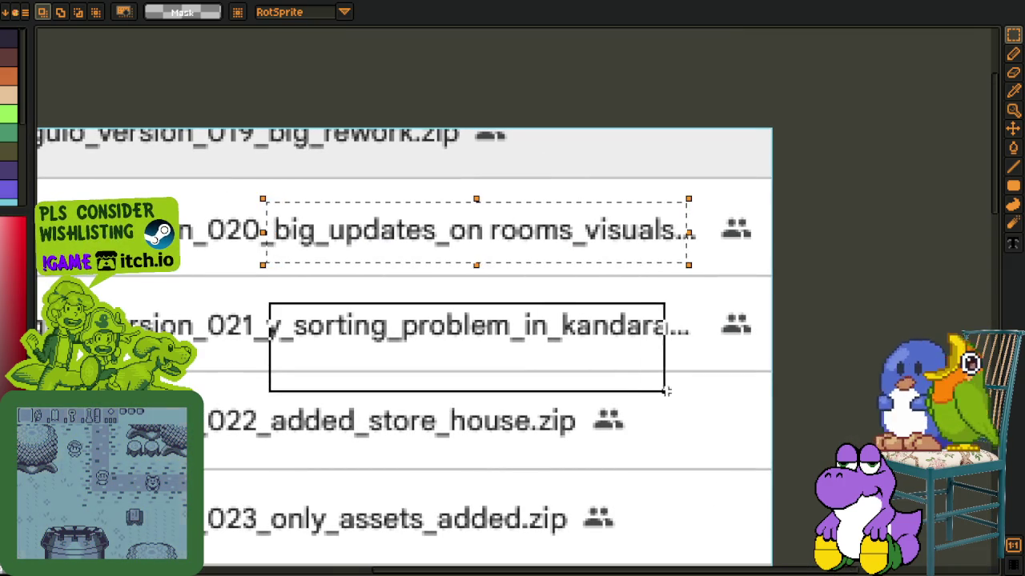
{"action": "scroll", "coordinate": [422, 476], "scroll_direction": "down", "scroll_amount": 2}
{"action": "scroll", "coordinate": [423, 475], "scroll_direction": "left", "scroll_amount": 1}
{"action": "left_click", "coordinate": [296, 227]}
{"action": "left_click_drag", "start_coordinate": [296, 227], "coordinate": [338, 247]}
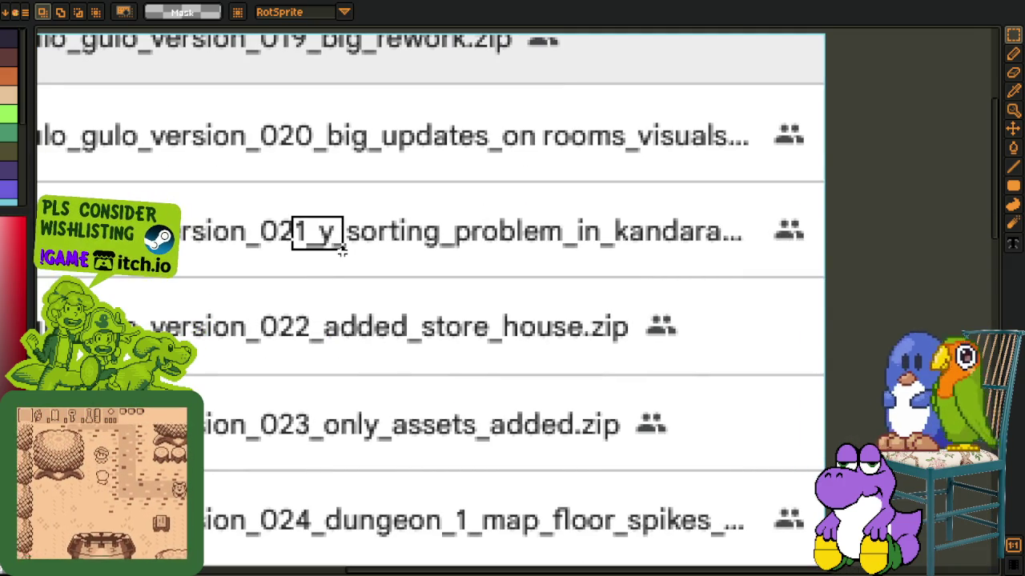
{"action": "left_click", "coordinate": [303, 298]}
{"action": "mouse_move", "coordinate": [296, 290]}
{"action": "left_mouse_down"}
{"action": "mouse_move", "coordinate": [647, 450]}
{"action": "mouse_move", "coordinate": [670, 473]}
{"action": "left_mouse_up"}
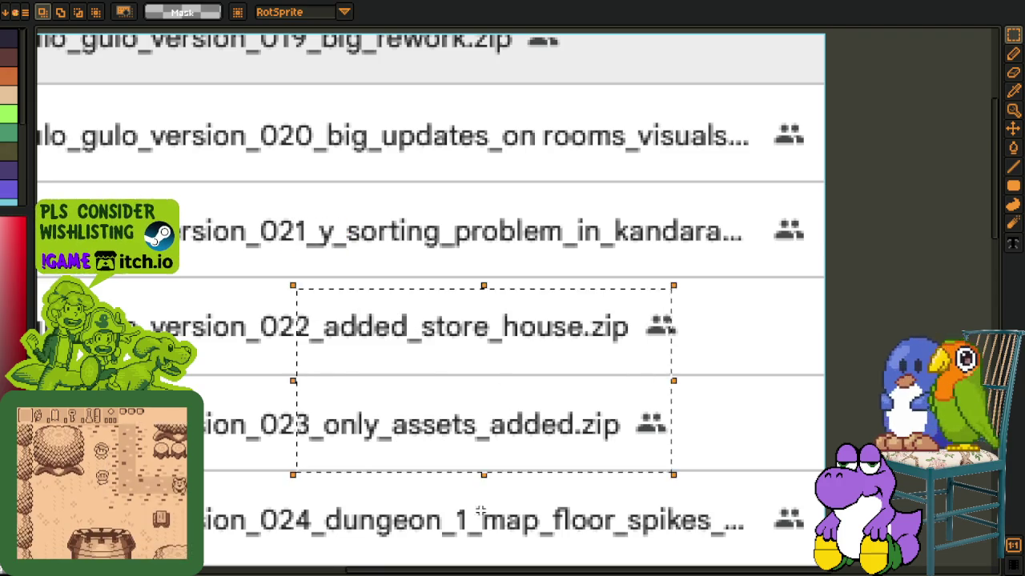
{"action": "scroll", "coordinate": [670, 473], "scroll_direction": "down", "scroll_amount": 2}
{"action": "scroll", "coordinate": [670, 473], "scroll_direction": "left", "scroll_amount": 1}
{"action": "left_click_drag", "start_coordinate": [328, 325], "coordinate": [792, 448]}
{"action": "scroll", "coordinate": [653, 478], "scroll_direction": "down", "scroll_amount": 2}
{"action": "scroll", "coordinate": [653, 478], "scroll_direction": "down", "scroll_amount": 1}
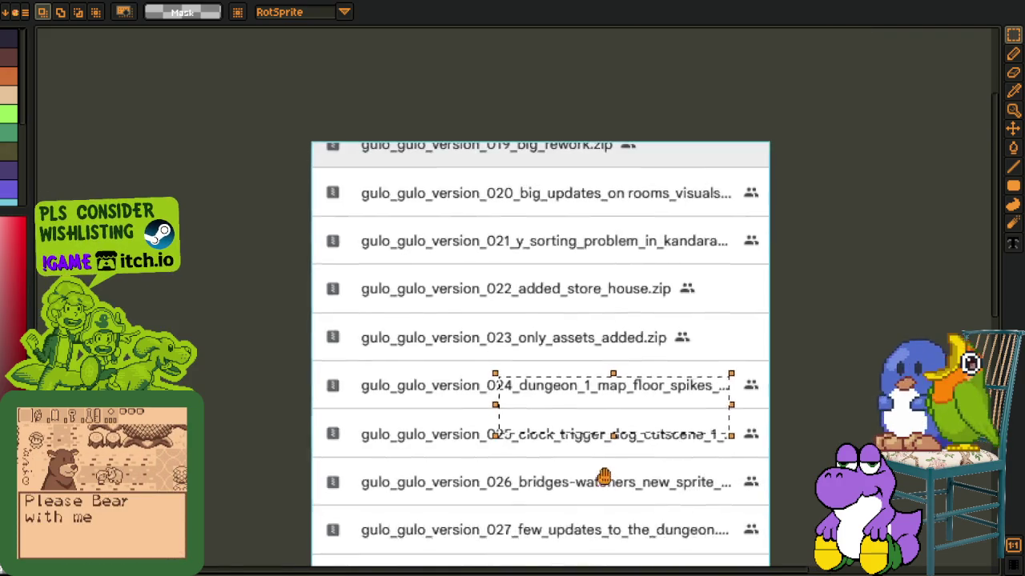
{"action": "scroll", "coordinate": [597, 427], "scroll_direction": "down", "scroll_amount": 2}
{"action": "left_click", "coordinate": [597, 464]}
{"action": "scroll", "coordinate": [597, 464], "scroll_direction": "down", "scroll_amount": 2}
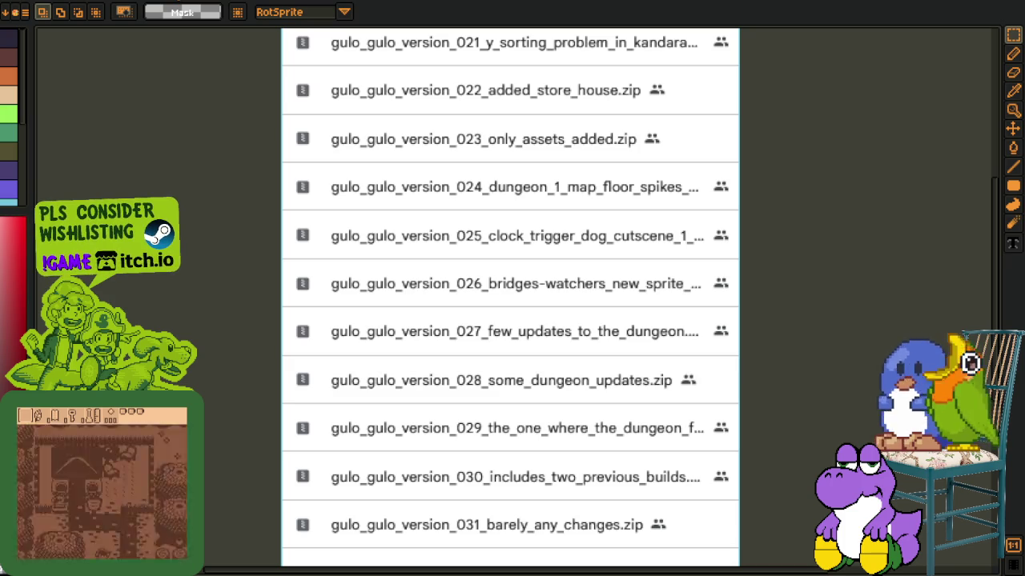
{"action": "key", "text": "ctrl+w"}
{"action": "left_click", "coordinate": [490, 309]}
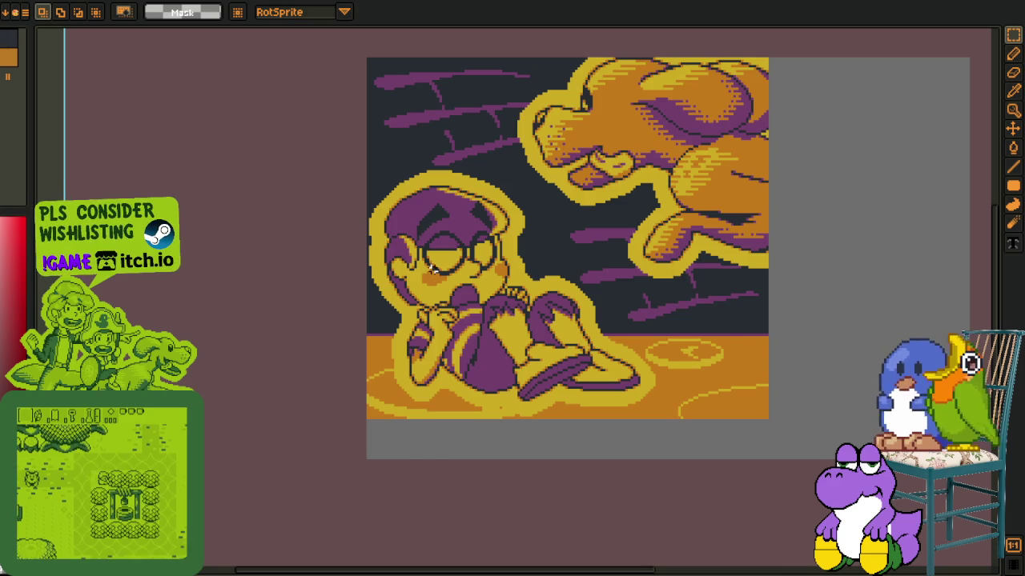
Drag a rectangle selection around the whole character-and-dog illustration, then pan up-left
{"action": "scroll", "coordinate": [436, 264], "scroll_direction": "down", "scroll_amount": 2}
{"action": "scroll", "coordinate": [338, 206], "scroll_direction": "up", "scroll_amount": 1}
{"action": "scroll", "coordinate": [266, 178], "scroll_direction": "up", "scroll_amount": 1}
{"action": "mouse_move", "coordinate": [193, 69]}
{"action": "left_mouse_down"}
{"action": "mouse_move", "coordinate": [712, 485]}
{"action": "mouse_move", "coordinate": [893, 518]}
{"action": "left_mouse_up"}
{"action": "left_click_drag", "start_coordinate": [674, 507], "coordinate": [634, 470]}
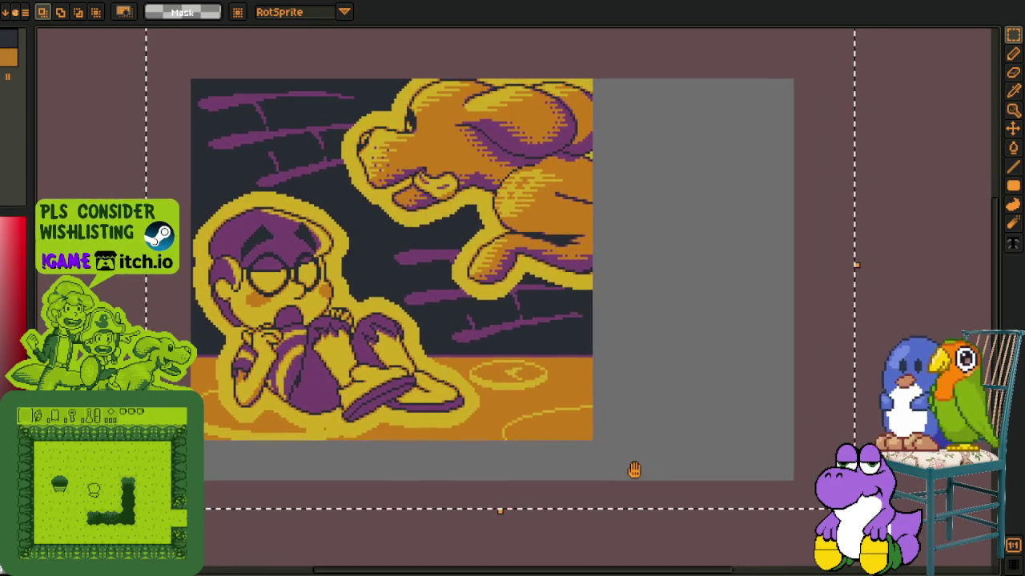